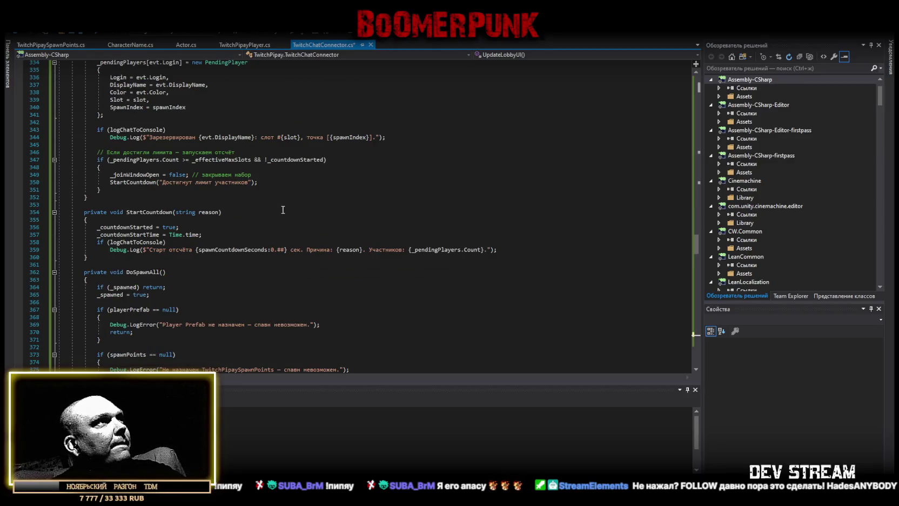
scroll(282, 209, down, 6)
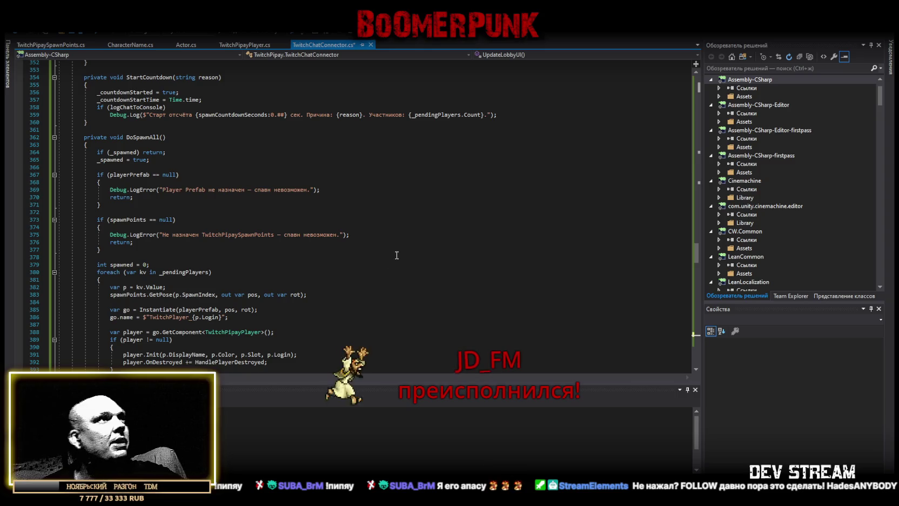
Step: Skim down TwitchChatConnector.cs, then jump back to the top of the script
scroll(358, 258, down, 3)
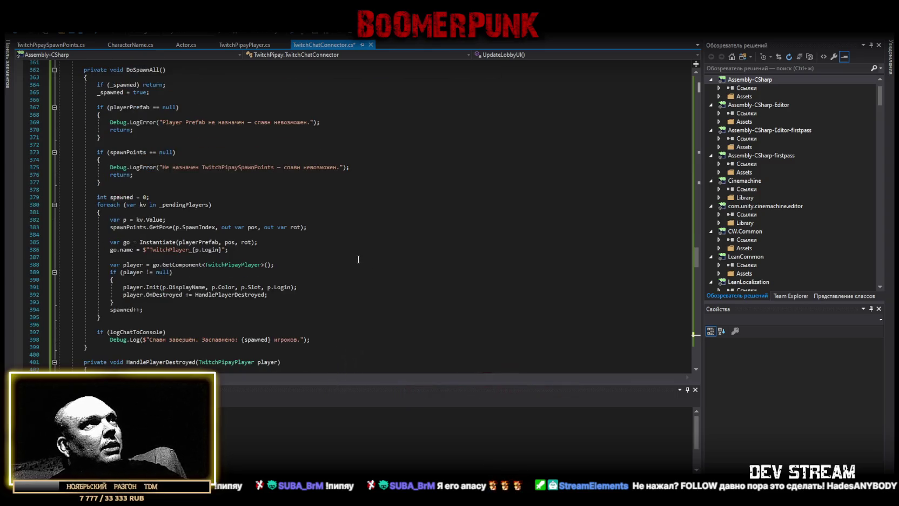
scroll(358, 259, down, 3)
scroll(357, 257, down, 2)
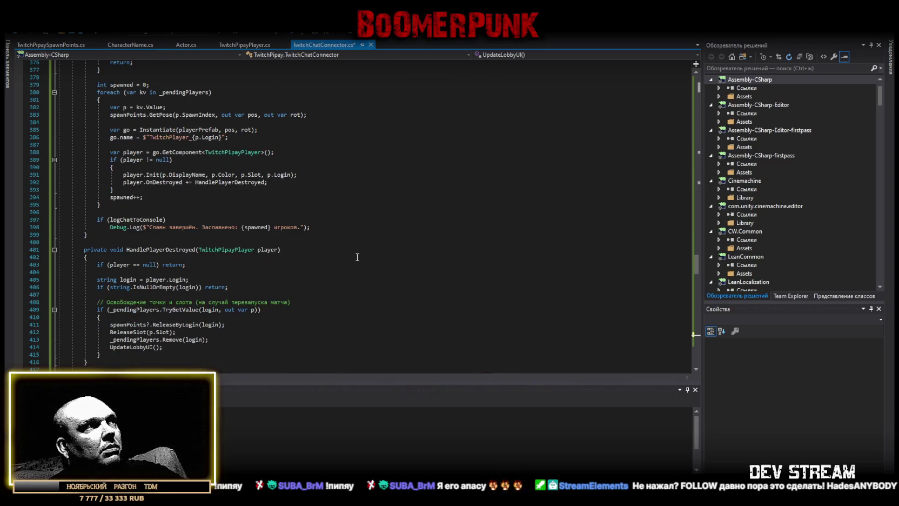
scroll(357, 257, down, 20)
scroll(357, 257, down, 20)
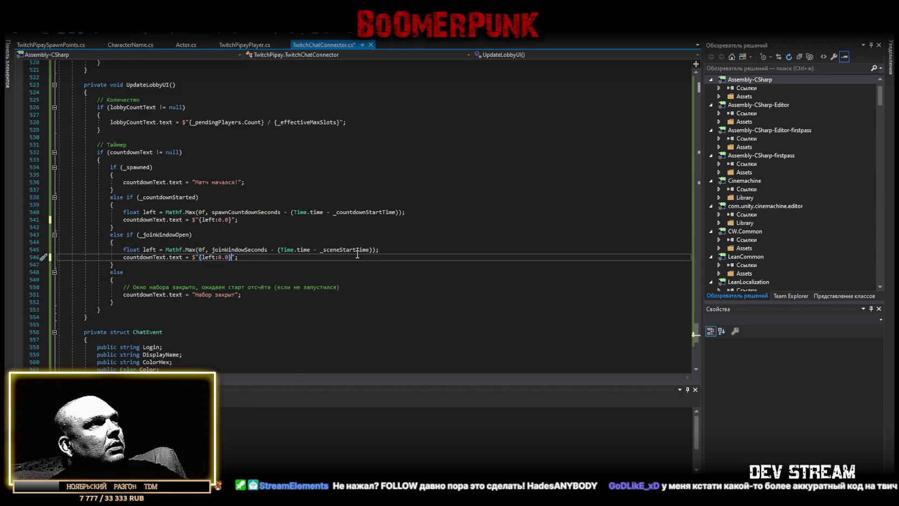
scroll(357, 254, down, 5)
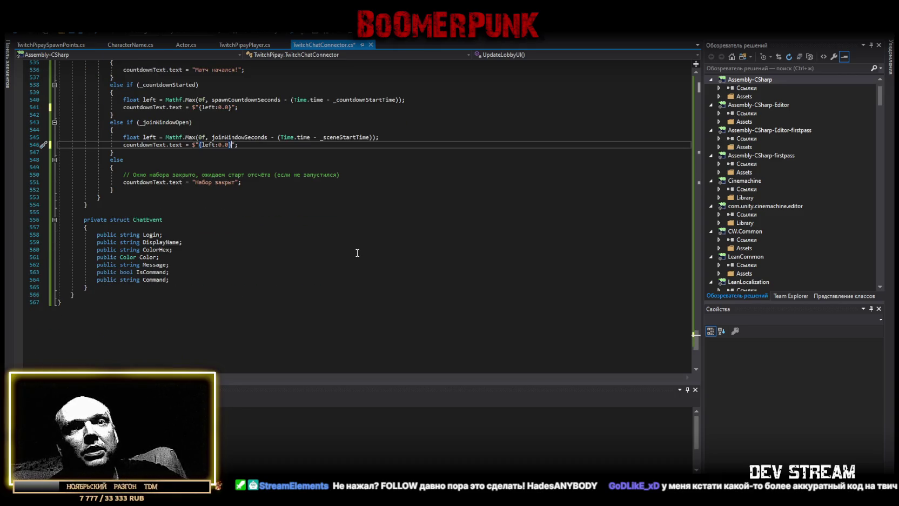
scroll(357, 252, up, 15)
scroll(690, 250, up, 20)
key(ctrl+Home)
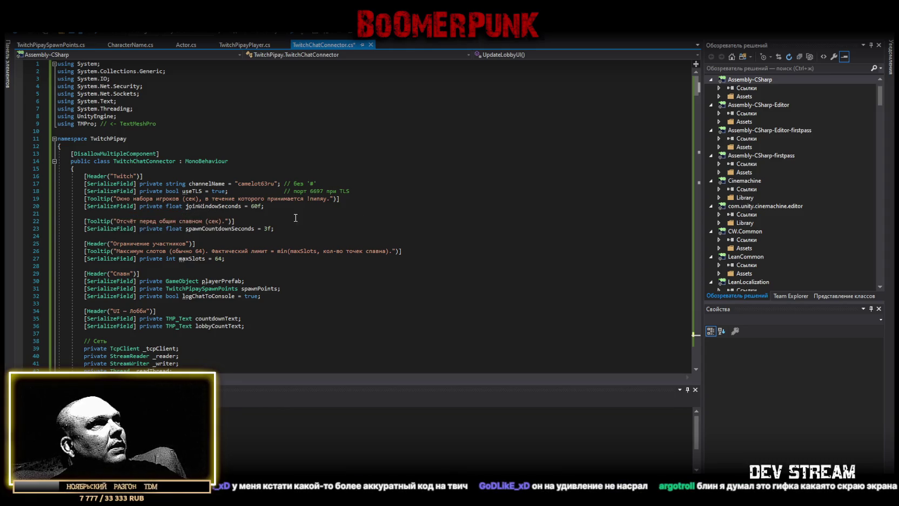
Step: Read through the script and highlight the PRIVMSG check with its early return at lines 229–230
scroll(299, 227, down, 1)
scroll(299, 226, down, 1)
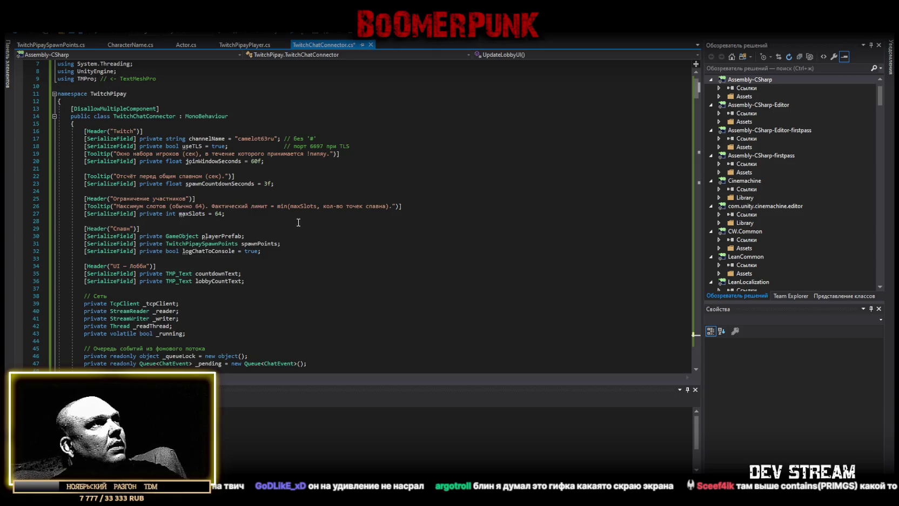
scroll(298, 222, down, 11)
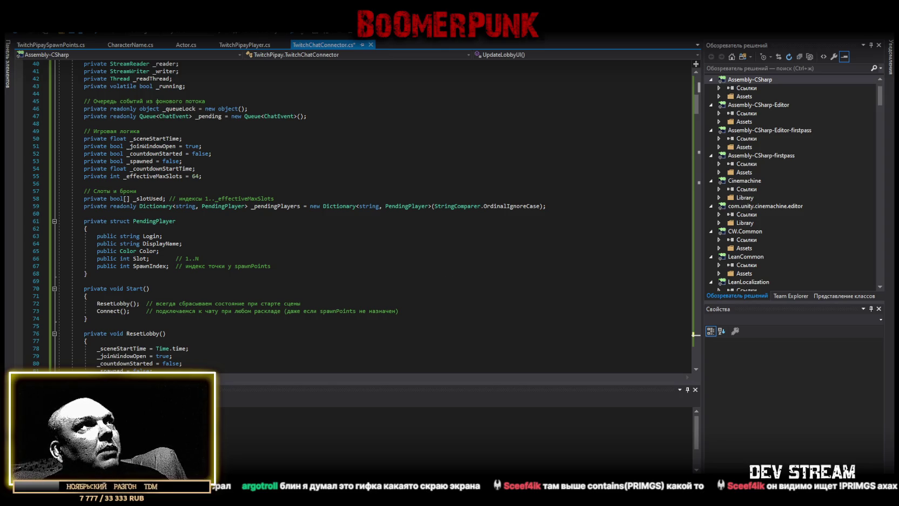
scroll(273, 215, up, 13)
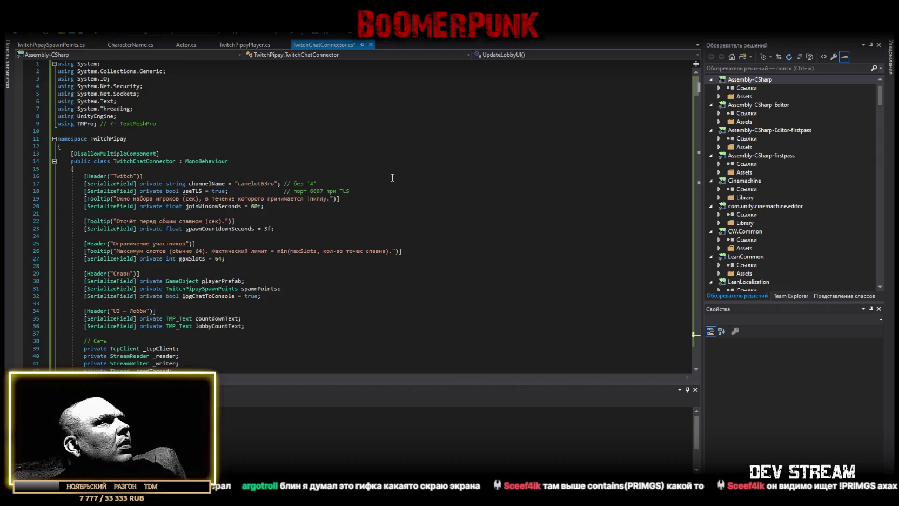
scroll(387, 196, down, 5)
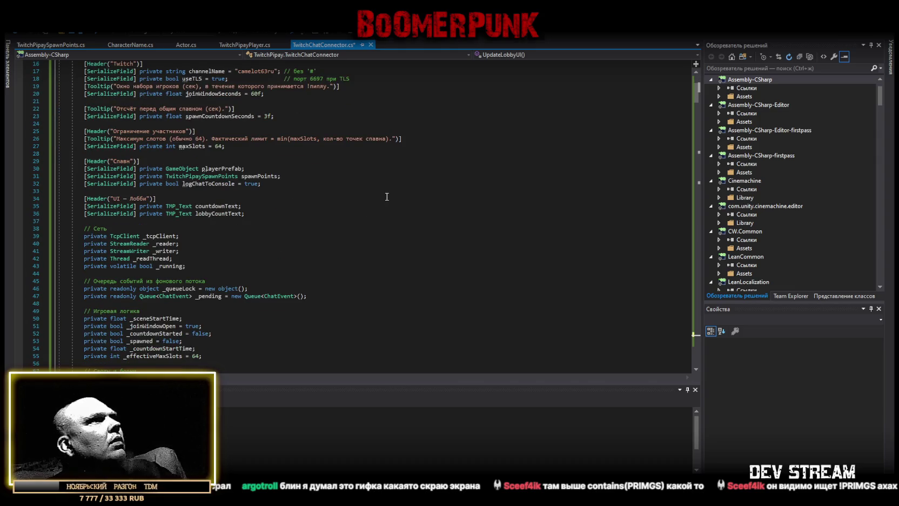
scroll(386, 196, down, 13)
scroll(386, 191, down, 5)
scroll(387, 188, down, 3)
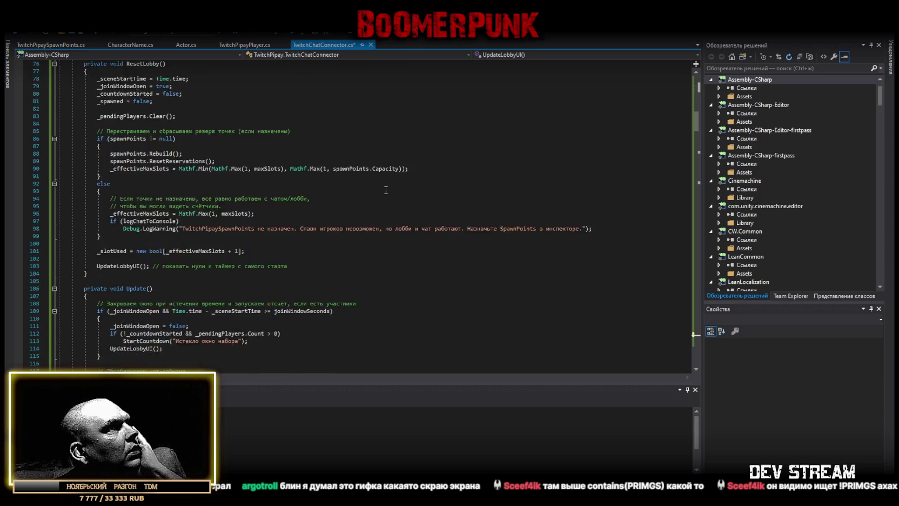
scroll(386, 188, down, 4)
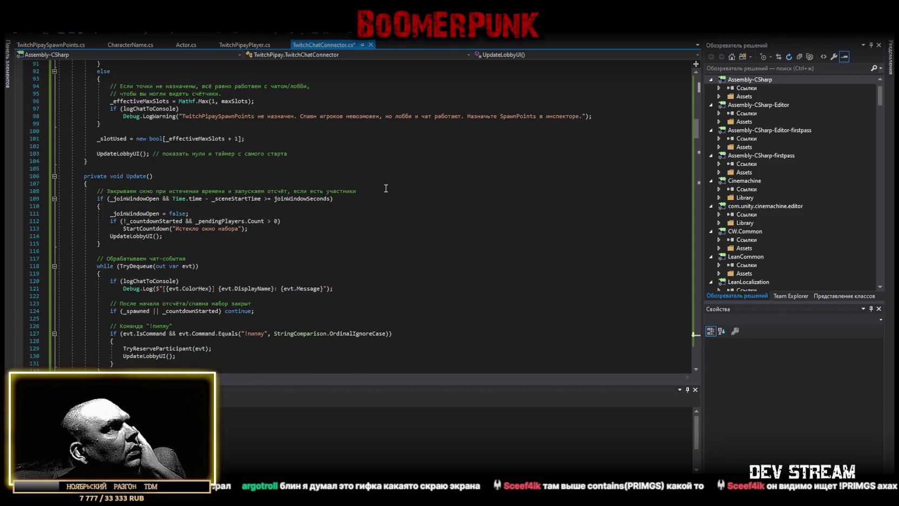
scroll(386, 188, down, 3)
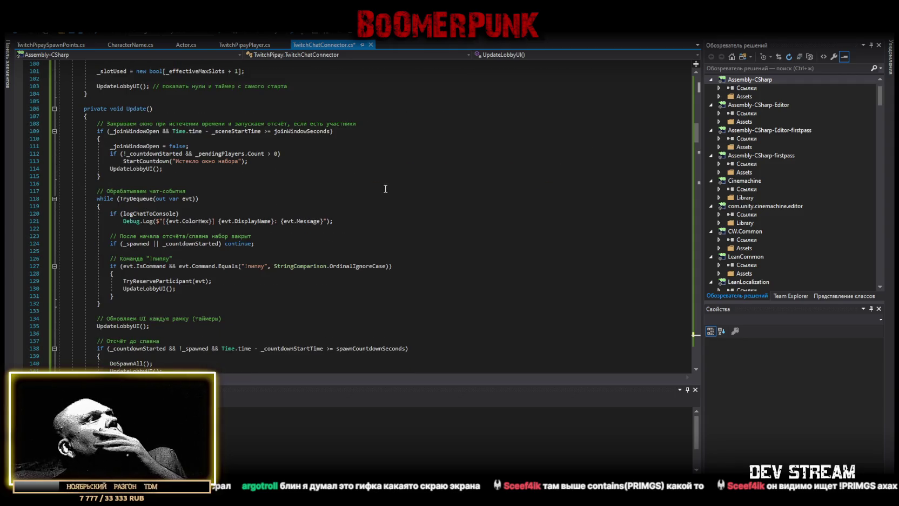
scroll(385, 187, down, 1)
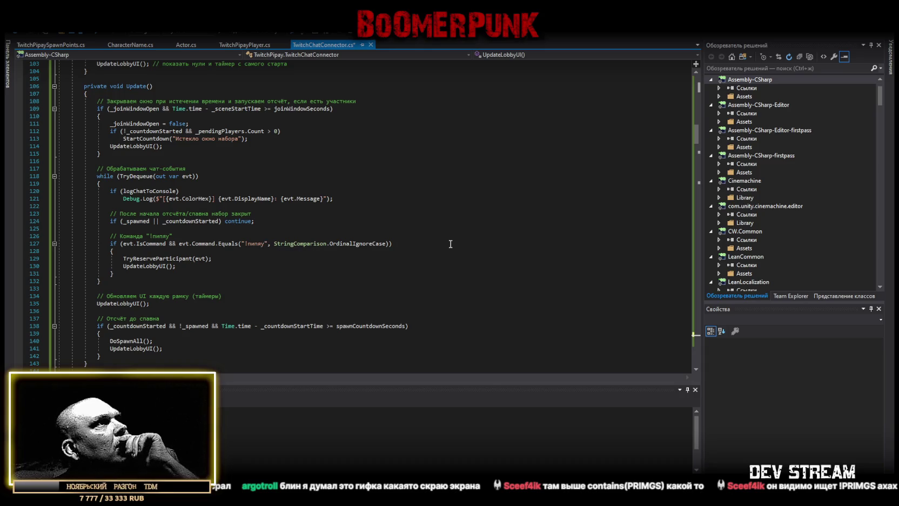
scroll(443, 238, down, 1)
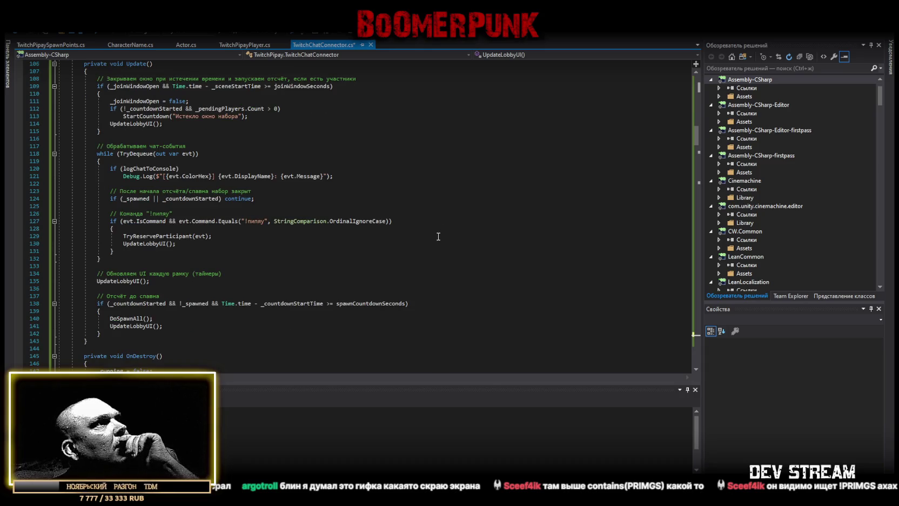
scroll(437, 236, down, 3)
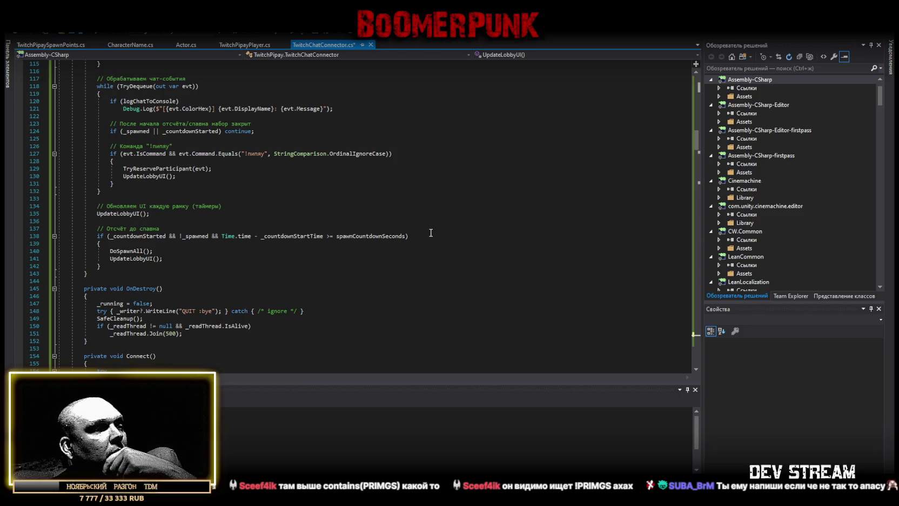
scroll(427, 231, down, 2)
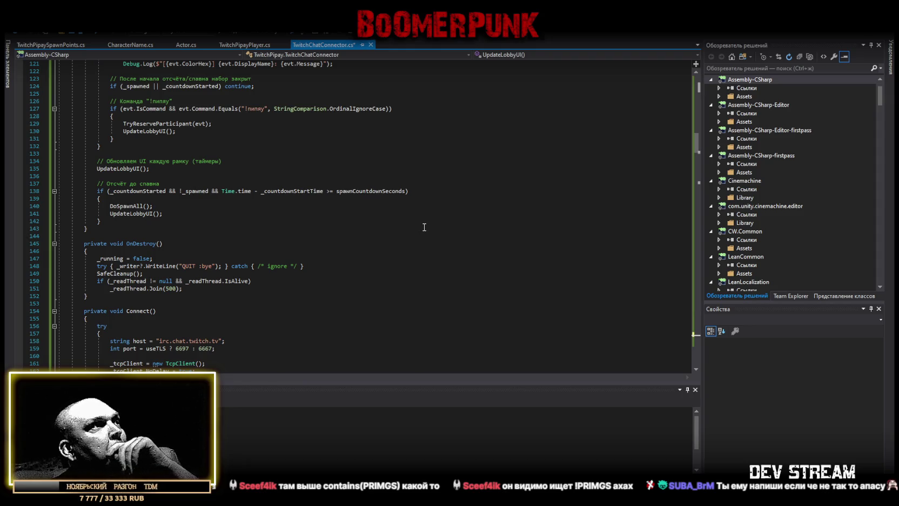
scroll(424, 227, down, 2)
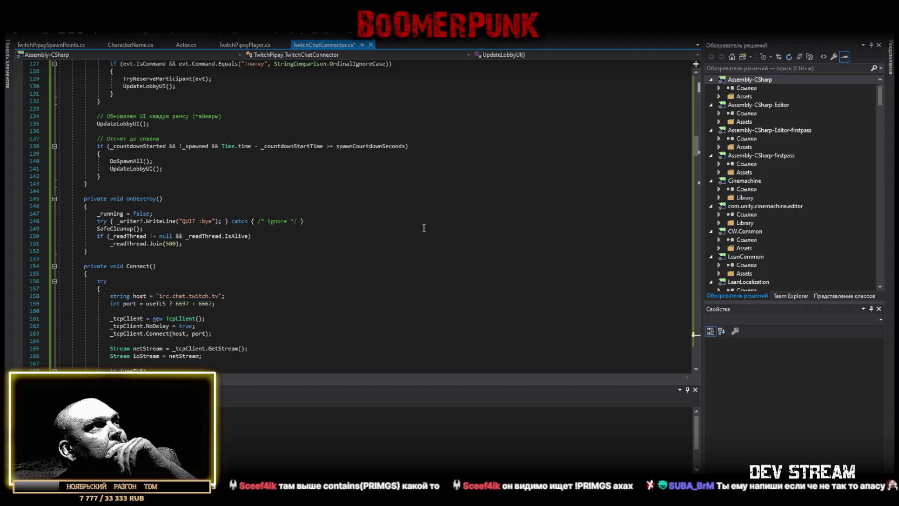
scroll(424, 227, down, 9)
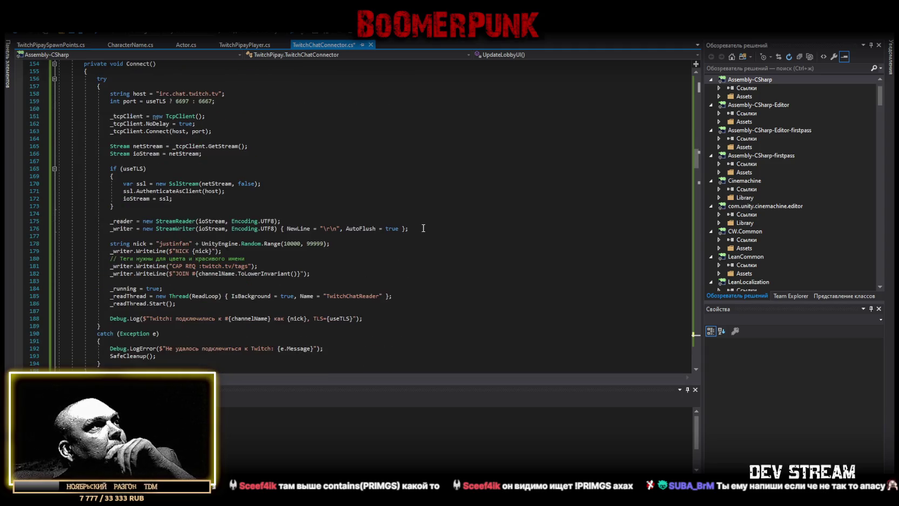
scroll(423, 227, down, 2)
scroll(423, 227, down, 18)
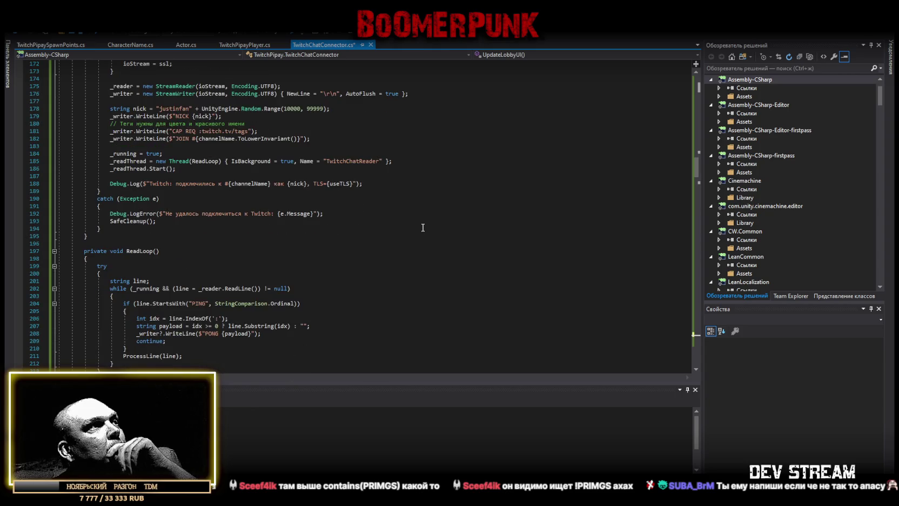
scroll(422, 228, down, 9)
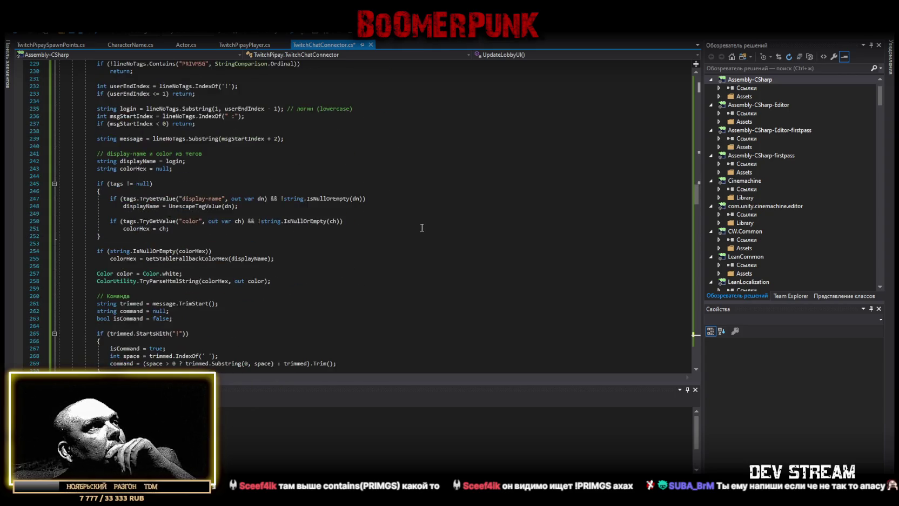
scroll(422, 227, down, 2)
scroll(421, 227, down, 20)
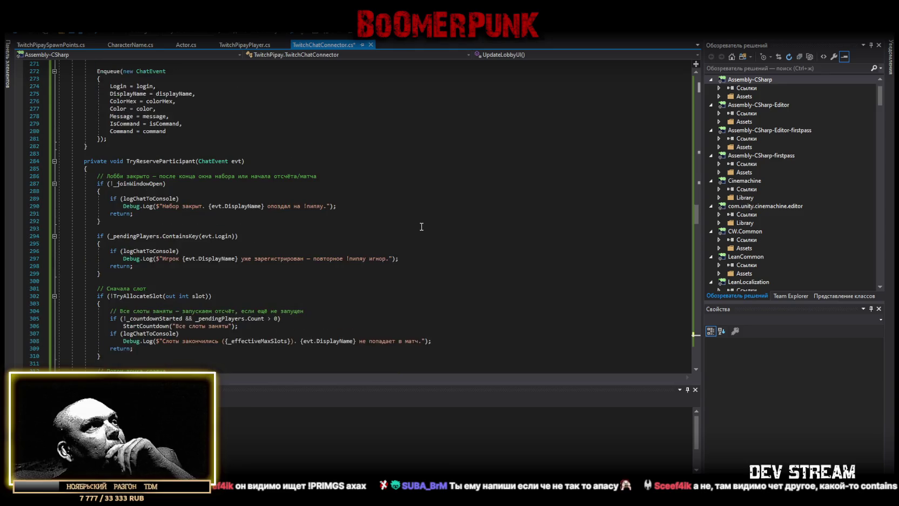
scroll(421, 226, down, 16)
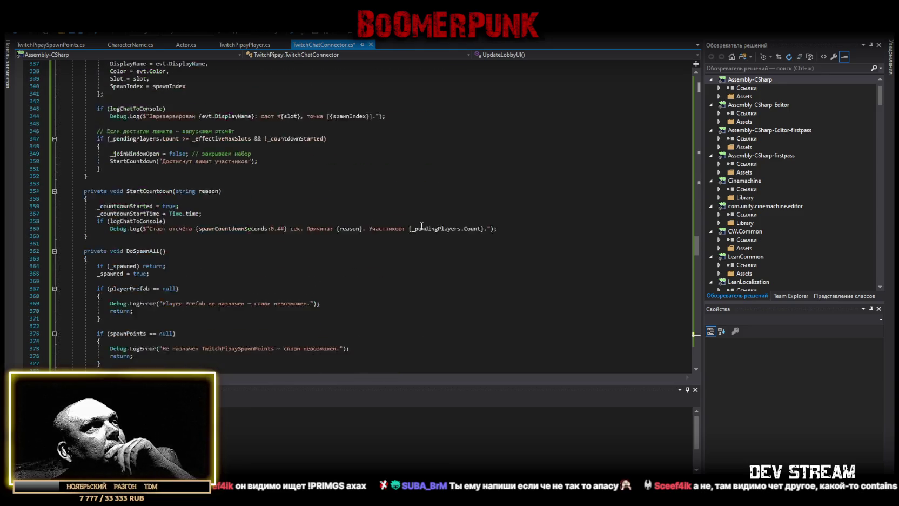
scroll(420, 226, down, 20)
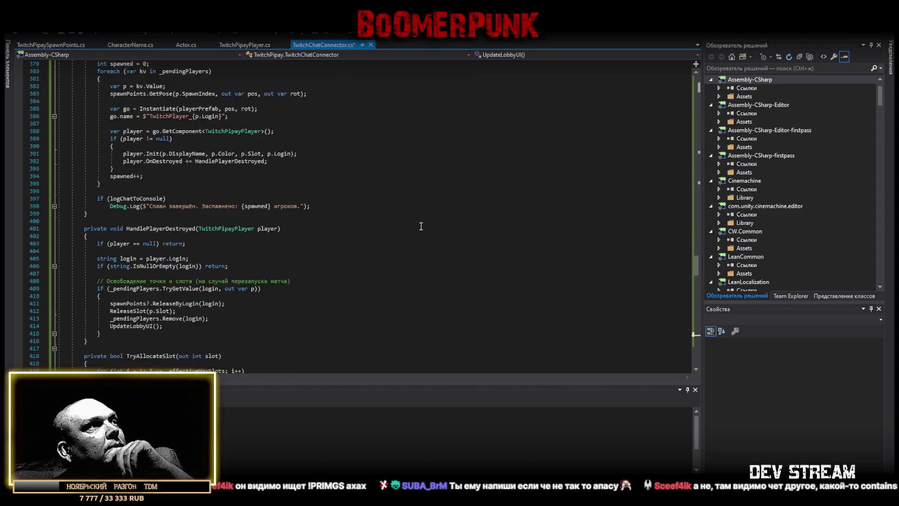
scroll(420, 226, down, 18)
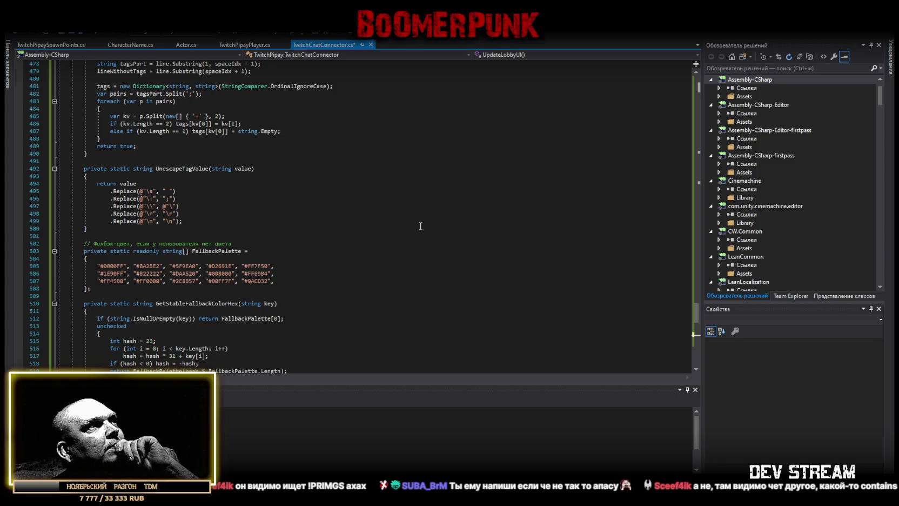
scroll(420, 226, down, 2)
scroll(420, 226, down, 19)
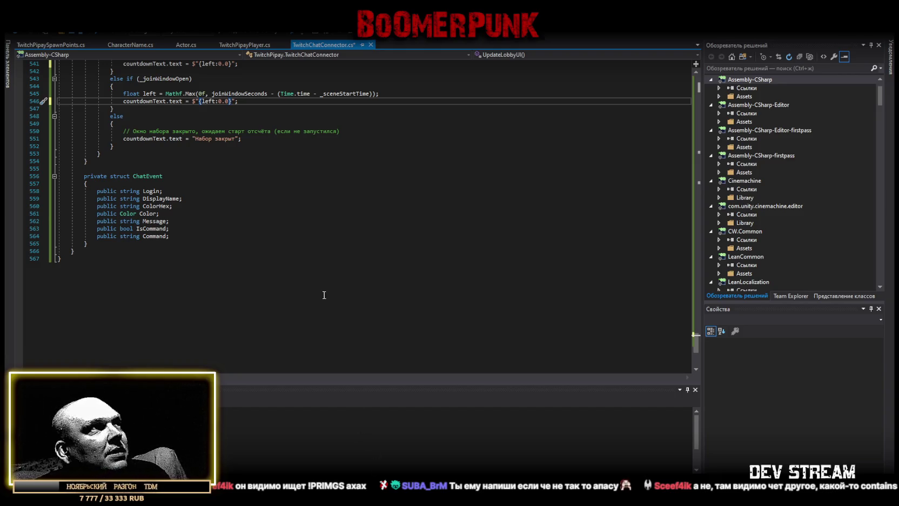
scroll(322, 294, up, 5)
scroll(320, 292, up, 20)
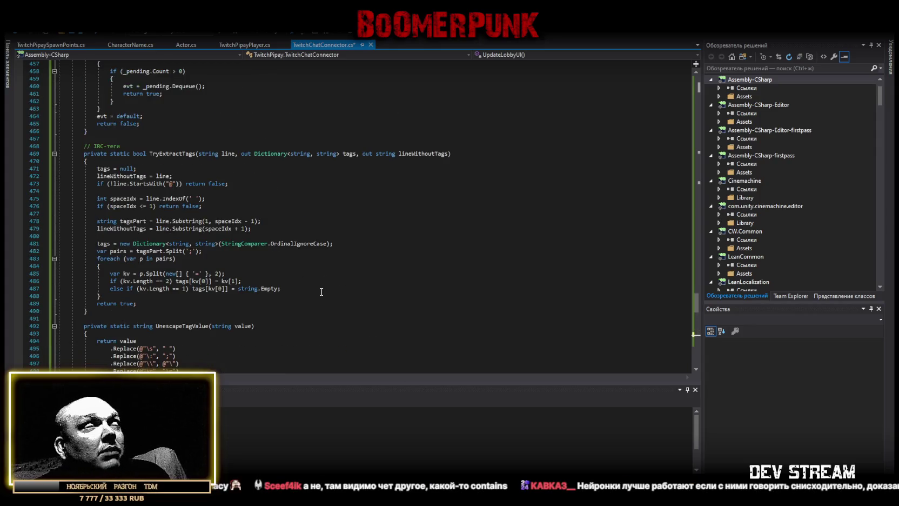
scroll(323, 290, up, 20)
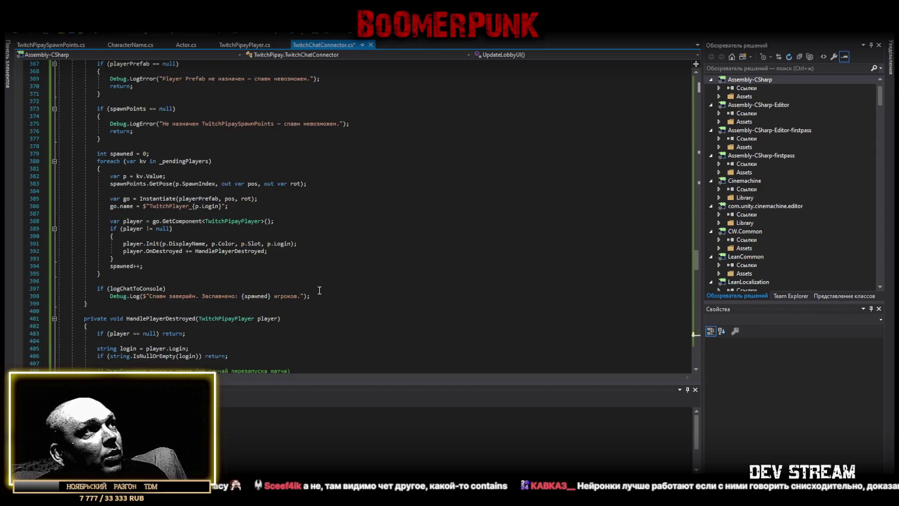
scroll(324, 281, up, 6)
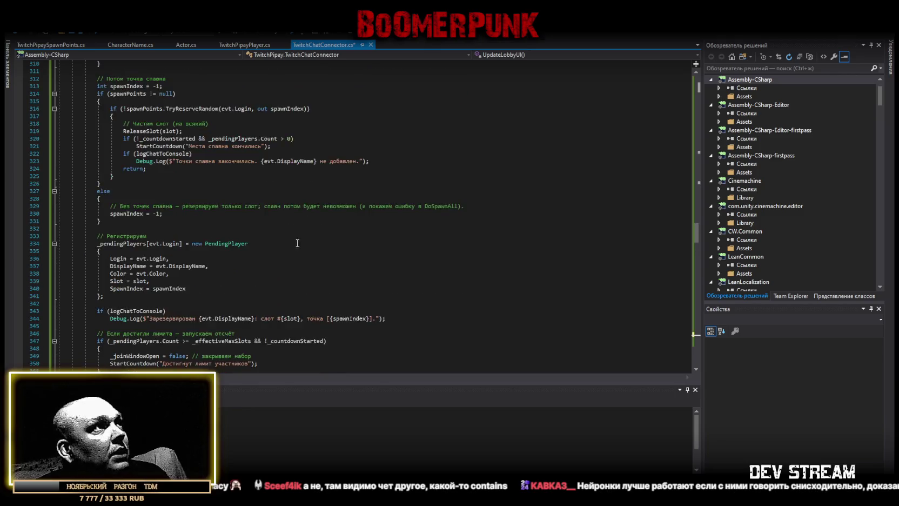
scroll(300, 253, up, 12)
scroll(288, 233, up, 12)
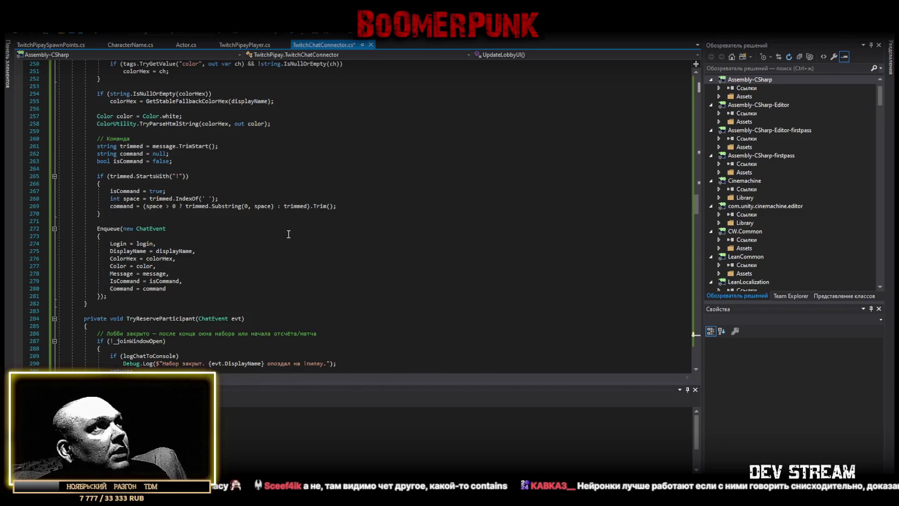
scroll(289, 234, up, 17)
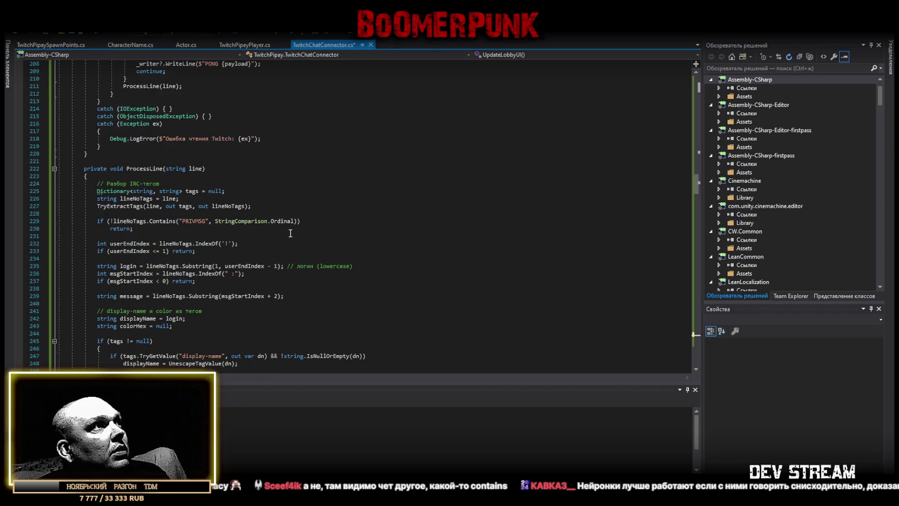
scroll(290, 233, up, 6)
scroll(227, 253, down, 4)
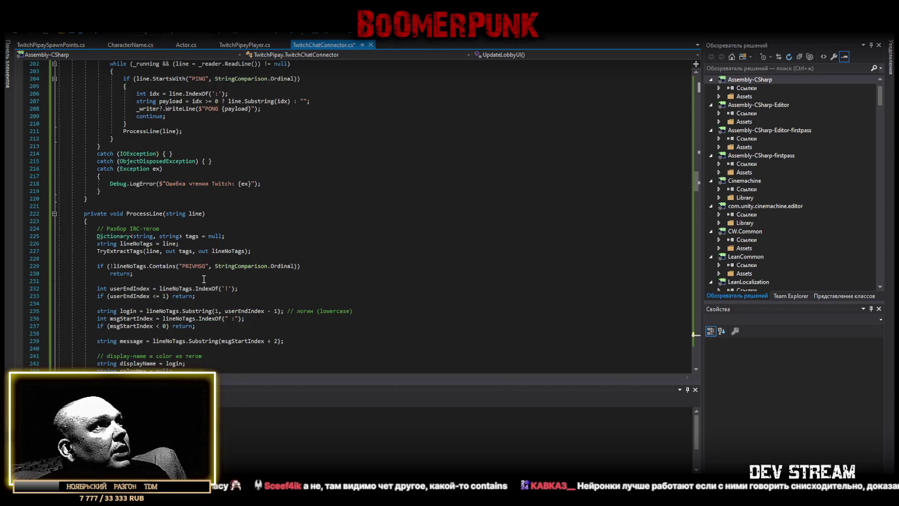
click(197, 270)
double_click(197, 266)
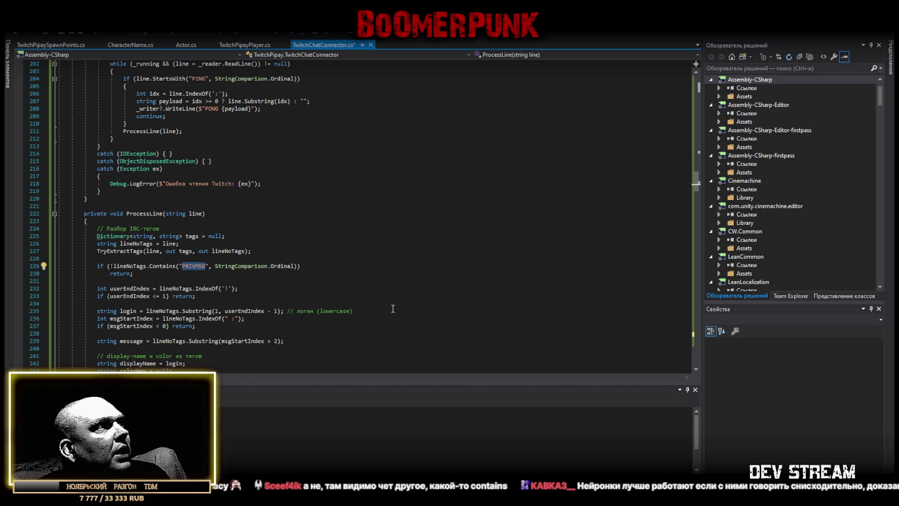
Step: Continue down to the ChatEvent struct at the end of the file, then switch to Unity
scroll(312, 258, up, 2)
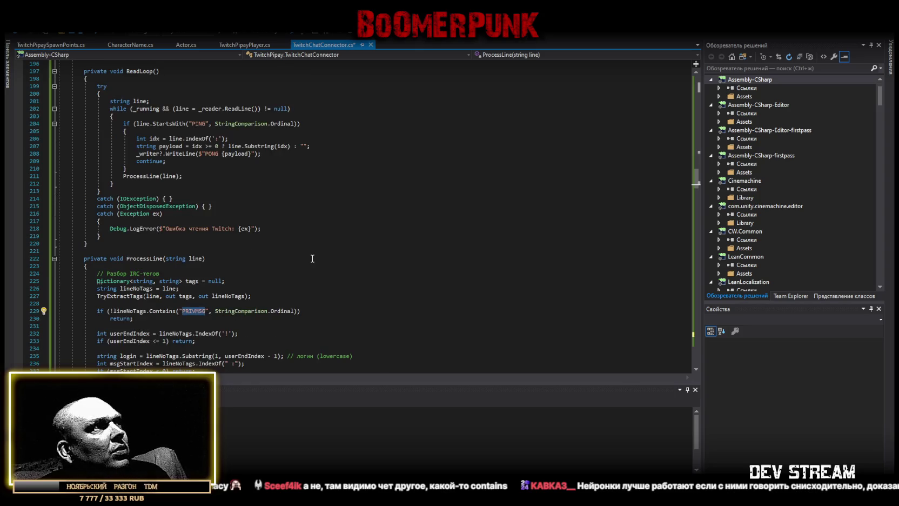
scroll(312, 258, up, 2)
scroll(312, 255, up, 4)
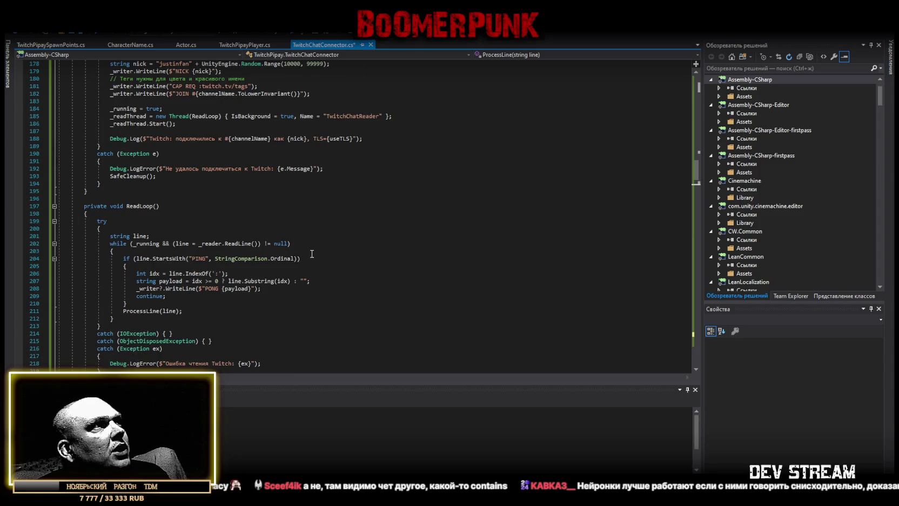
scroll(311, 253, up, 4)
scroll(311, 253, up, 13)
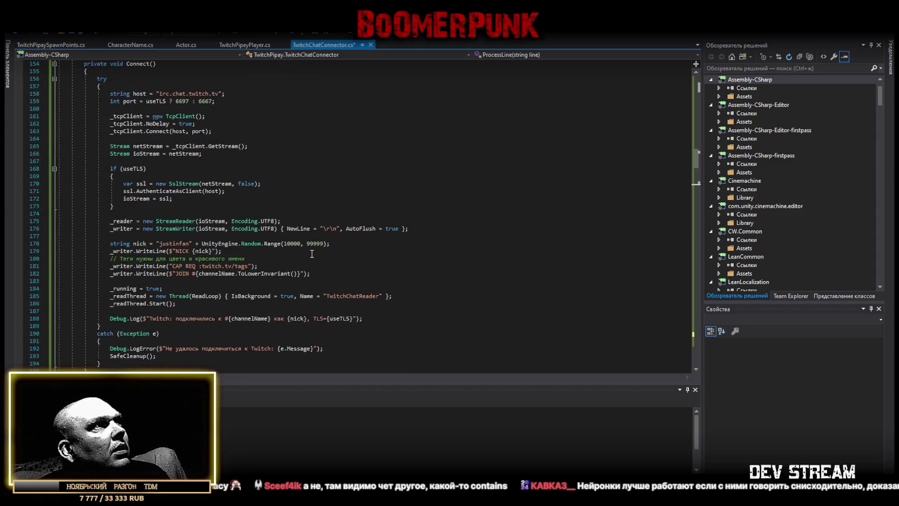
scroll(312, 253, down, 20)
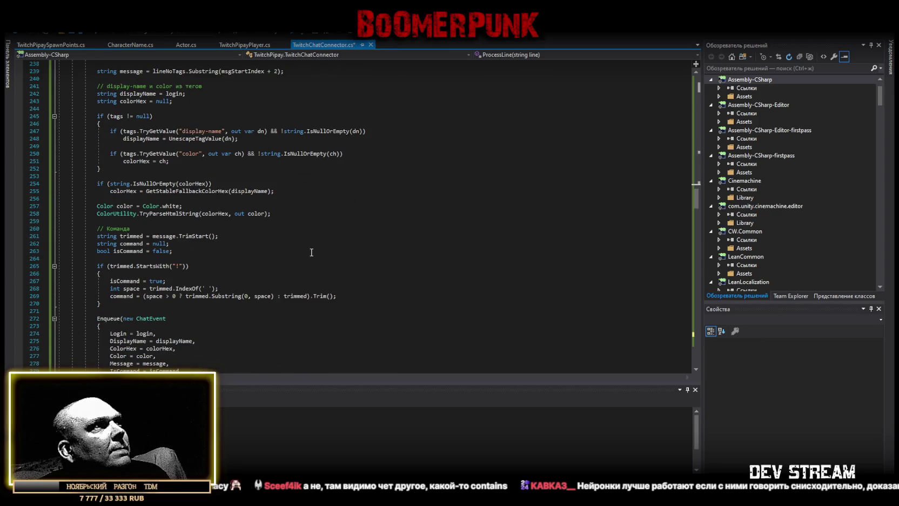
scroll(311, 252, down, 11)
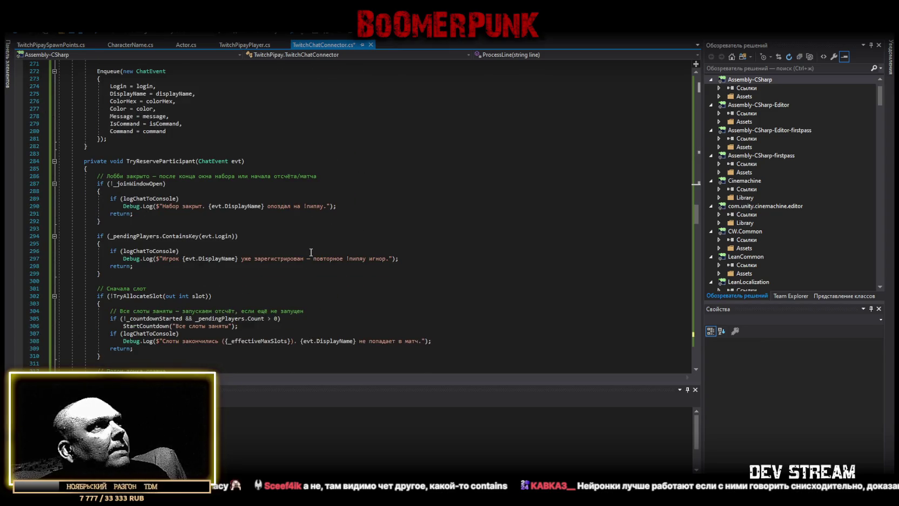
scroll(311, 252, down, 11)
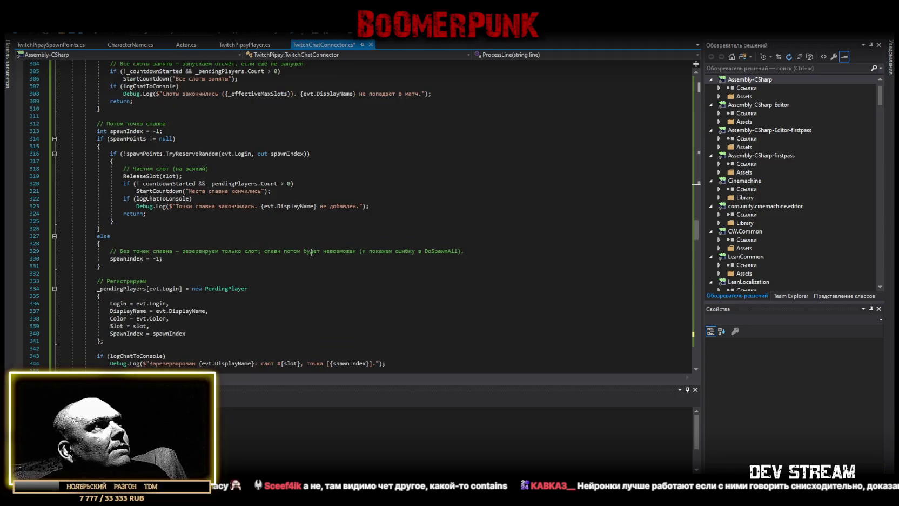
scroll(312, 253, down, 1)
scroll(311, 252, down, 12)
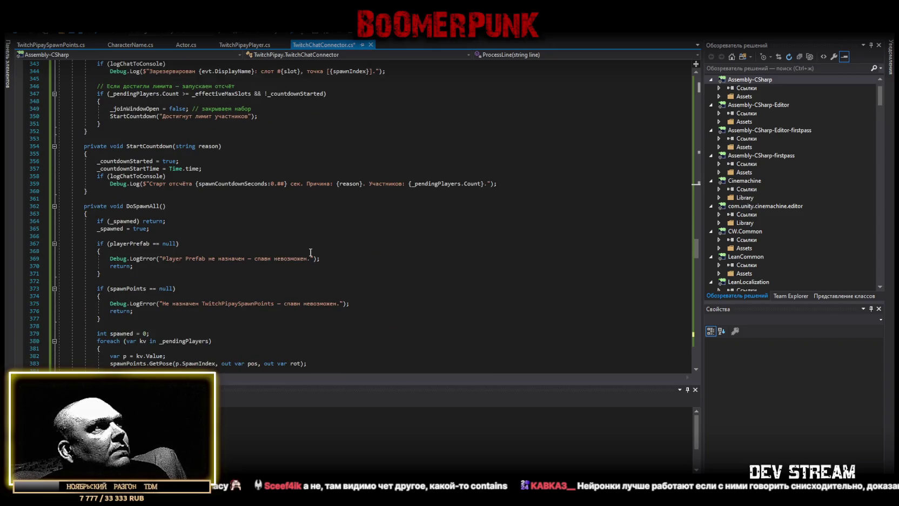
scroll(311, 252, down, 4)
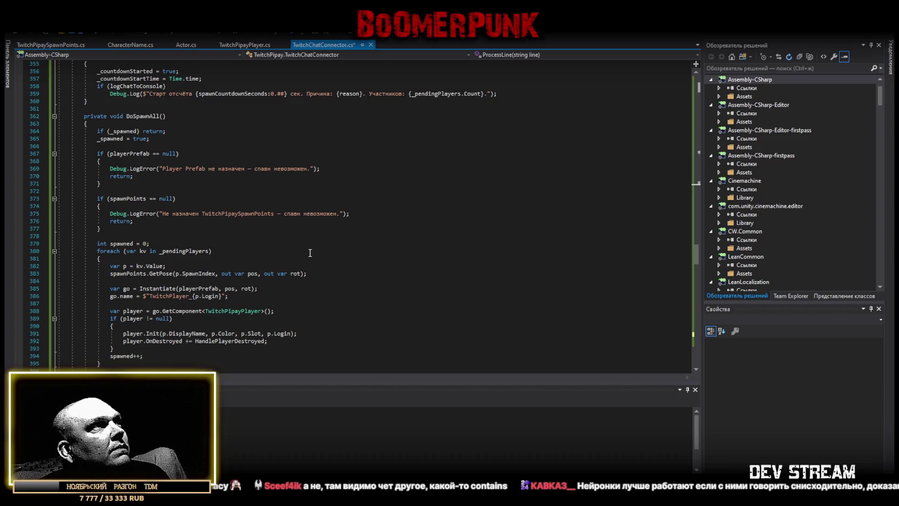
scroll(310, 252, down, 2)
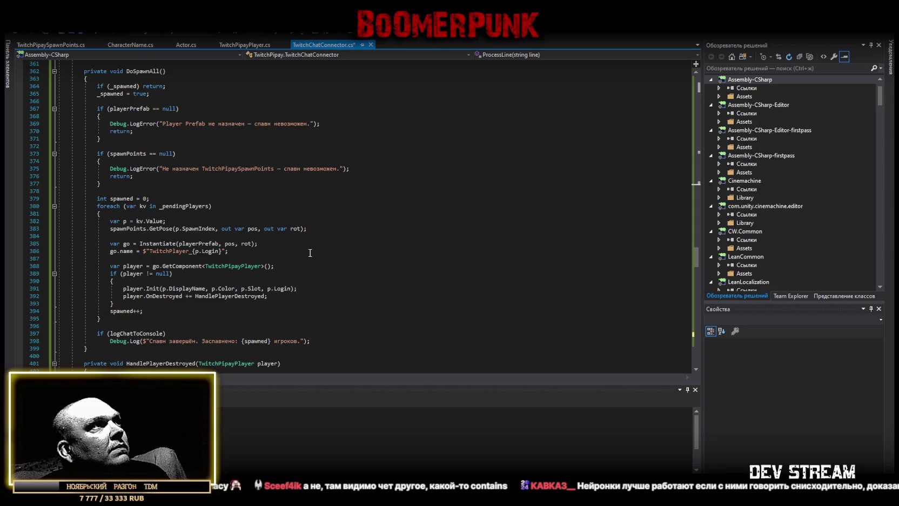
scroll(339, 234, down, 3)
scroll(339, 233, down, 3)
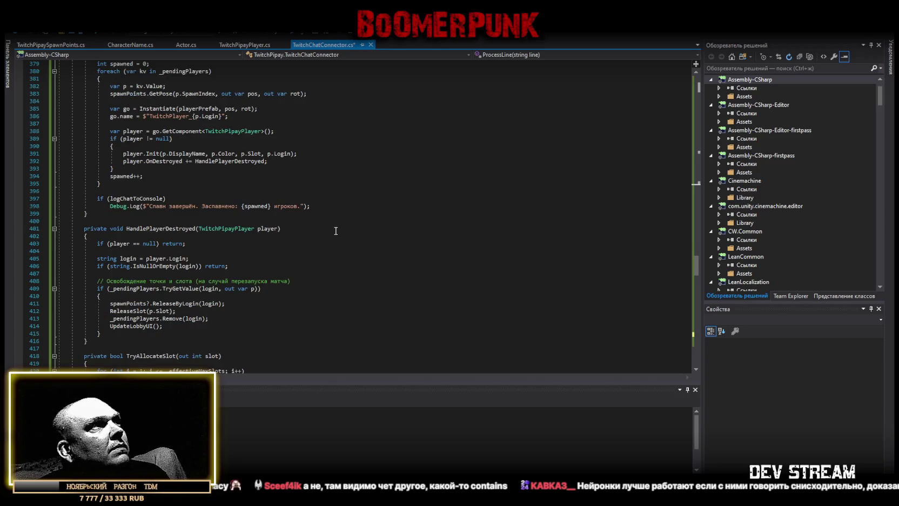
scroll(336, 230, down, 2)
scroll(335, 230, down, 20)
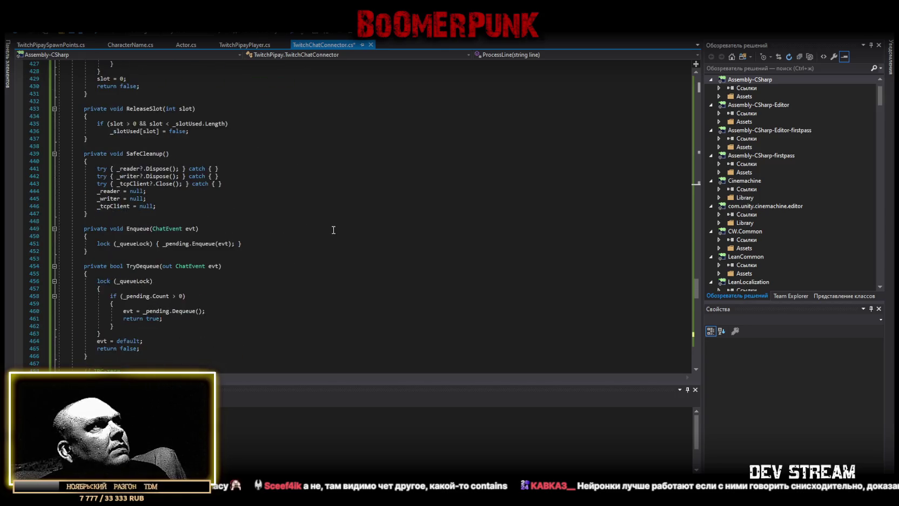
scroll(331, 229, down, 20)
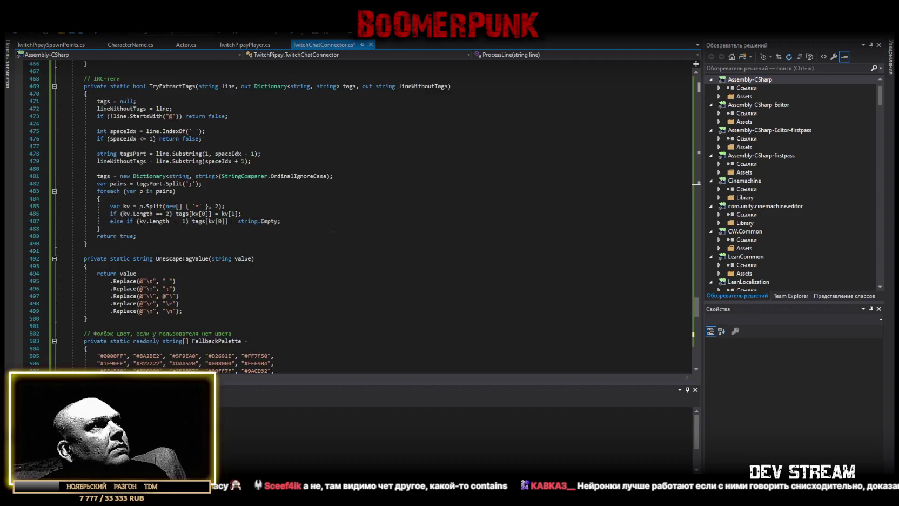
scroll(330, 228, down, 2)
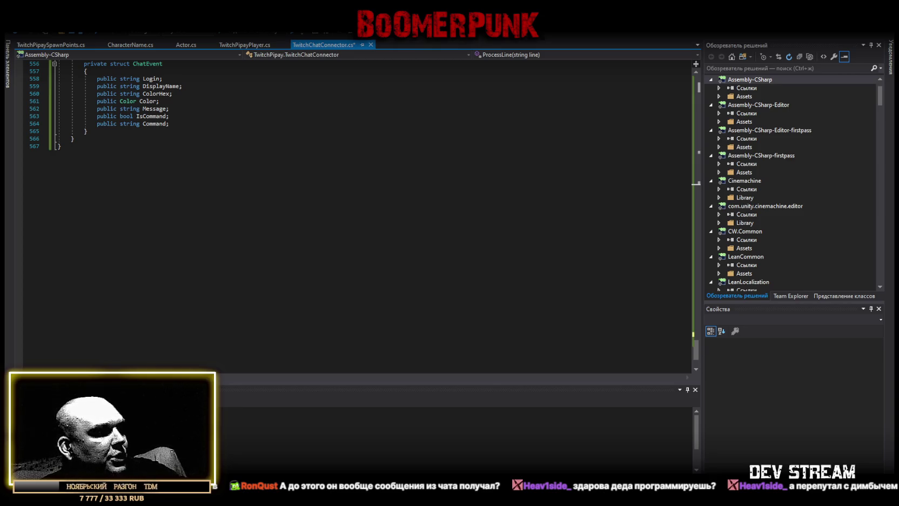
key(alt+Tab)
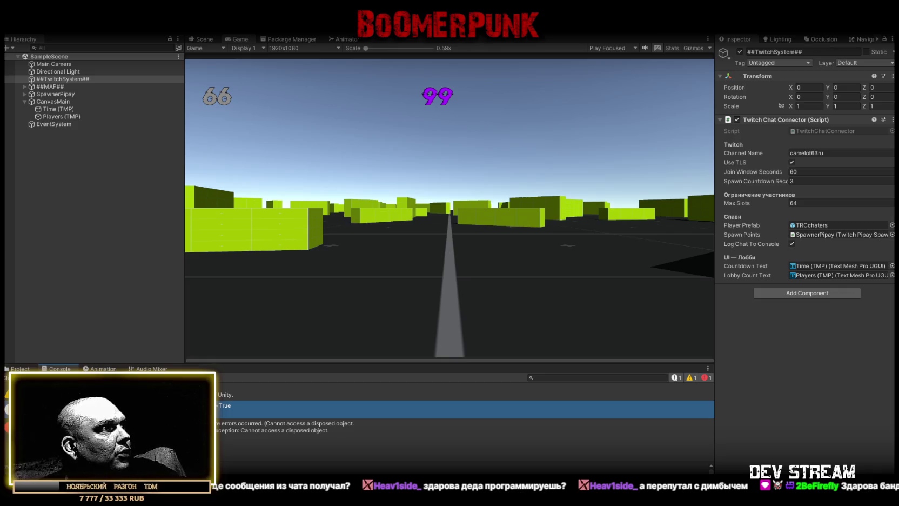
Step: Read the 'Cannot access a disposed object' error details in the Console, then return to Visual Studio
click(464, 426)
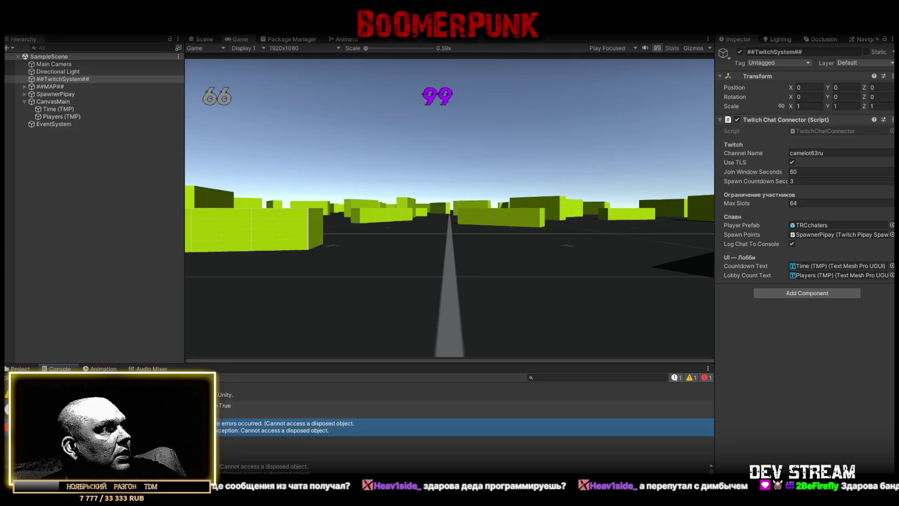
scroll(464, 467, down, 2)
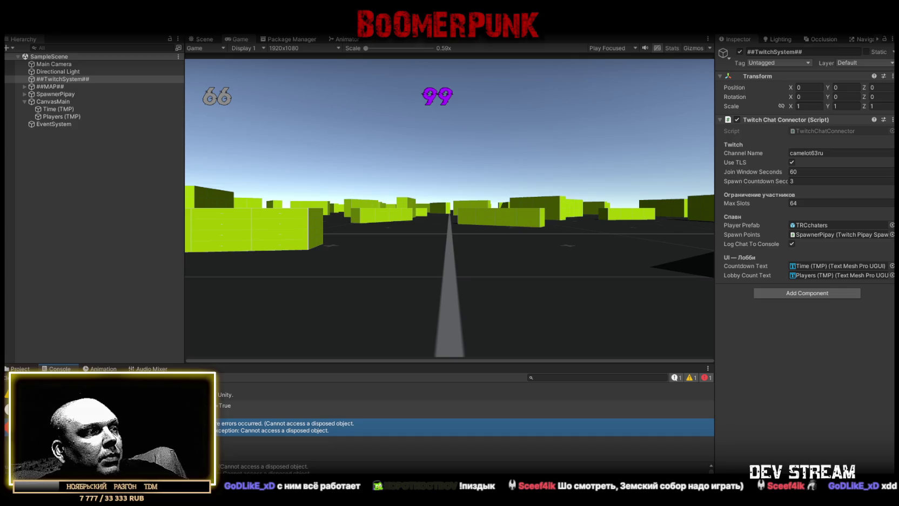
key(alt+Tab)
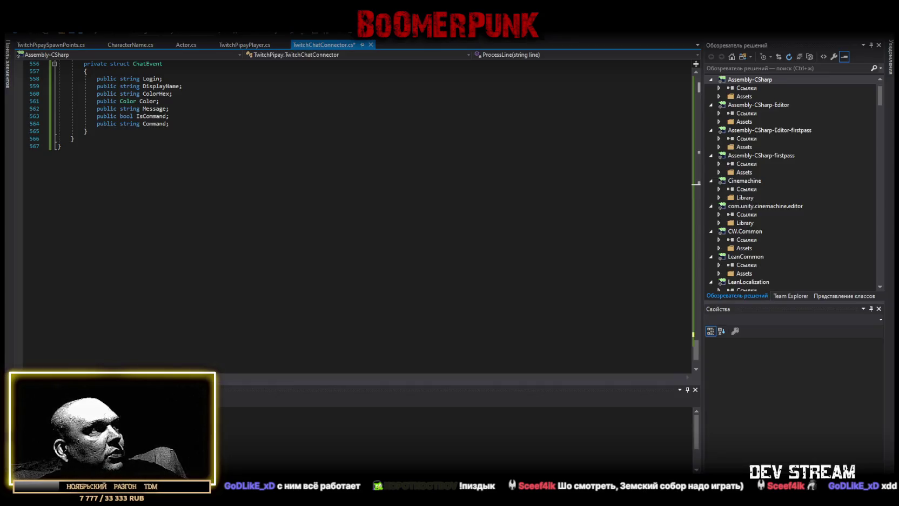
Step: Search the script for 'destr' and bring OnDestroy() at line 145 into view
scroll(79, 270, up, 20)
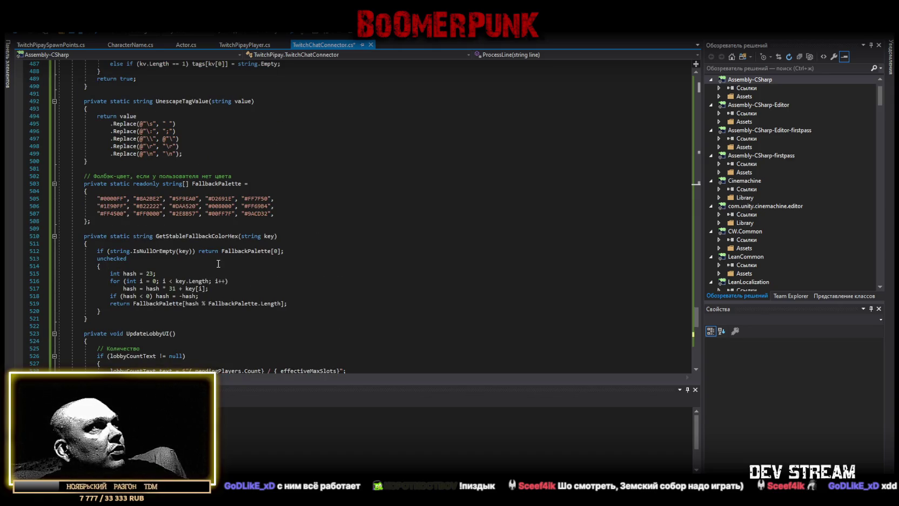
scroll(219, 263, up, 5)
scroll(218, 263, up, 10)
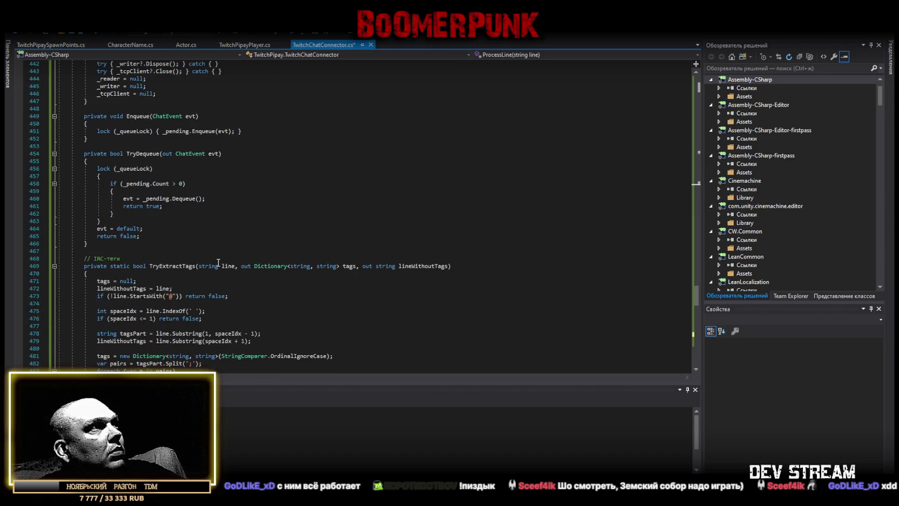
scroll(218, 262, up, 4)
scroll(218, 261, up, 14)
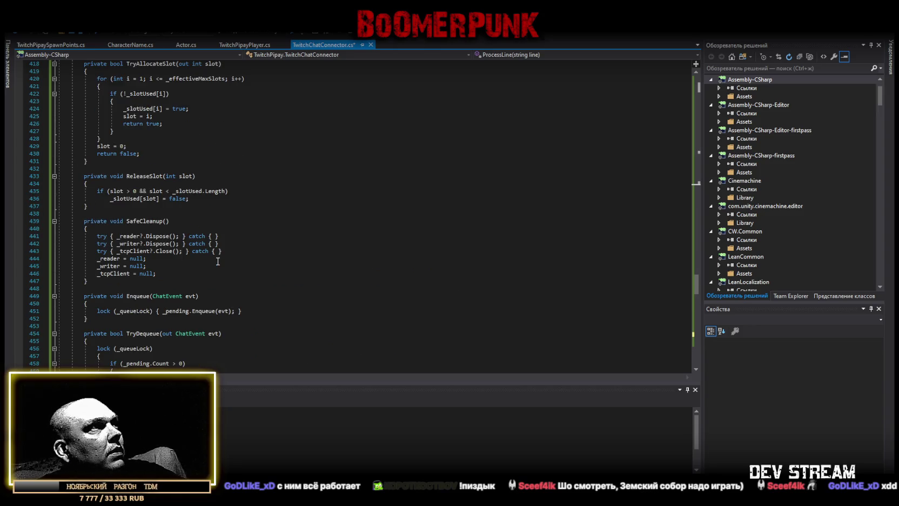
scroll(218, 261, up, 3)
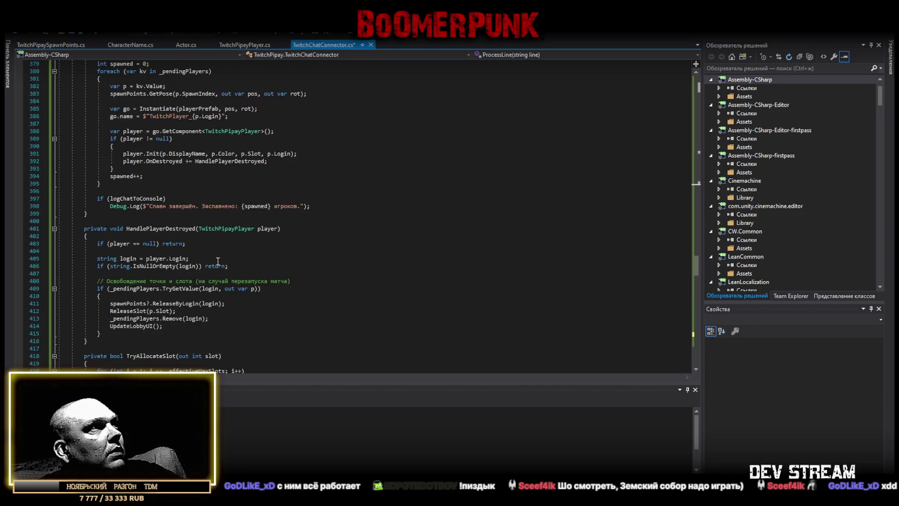
scroll(218, 261, up, 10)
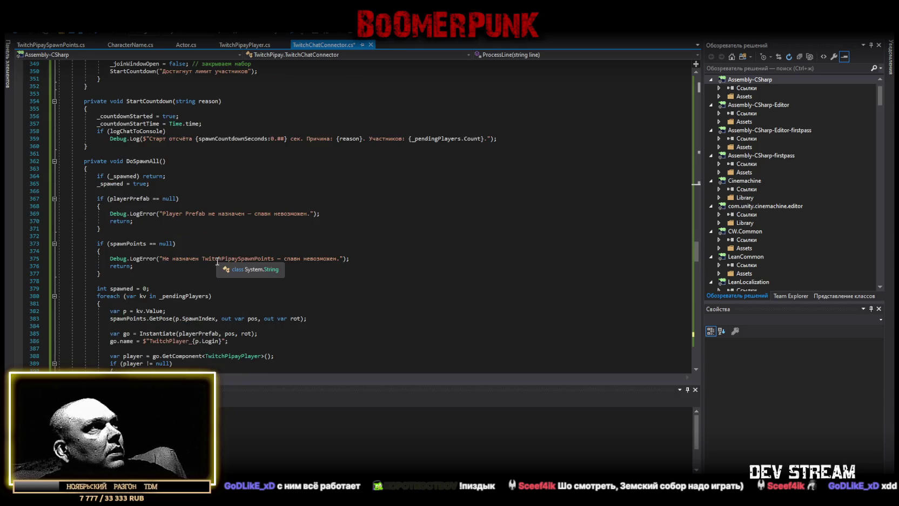
scroll(217, 261, up, 4)
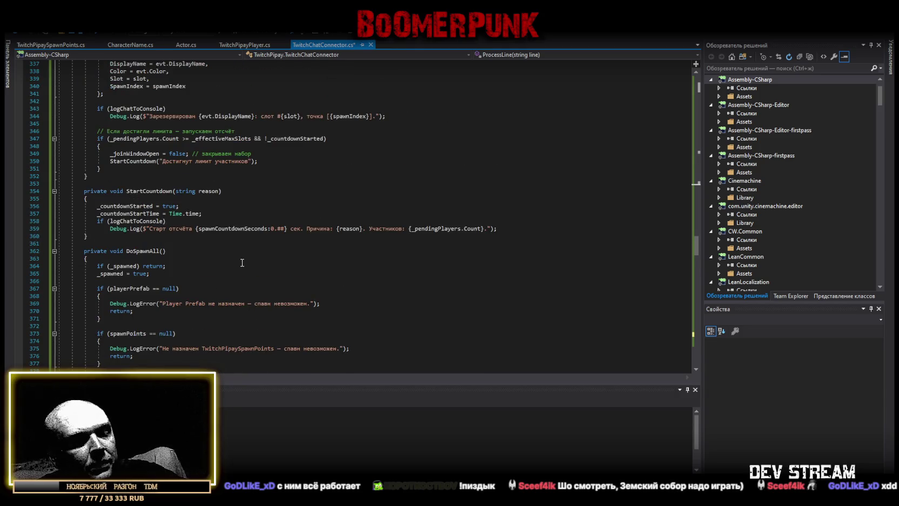
key(ctrl+f)
text(вуые)
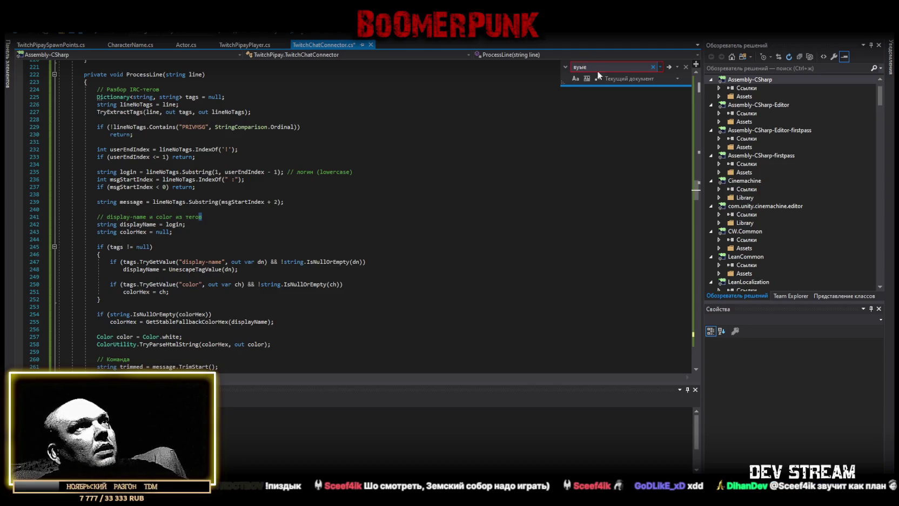
text(destr)
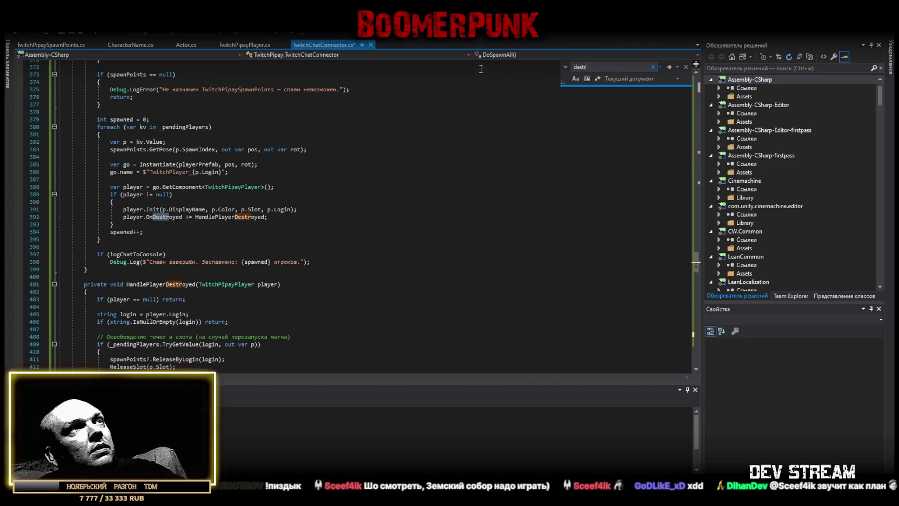
scroll(336, 227, down, 5)
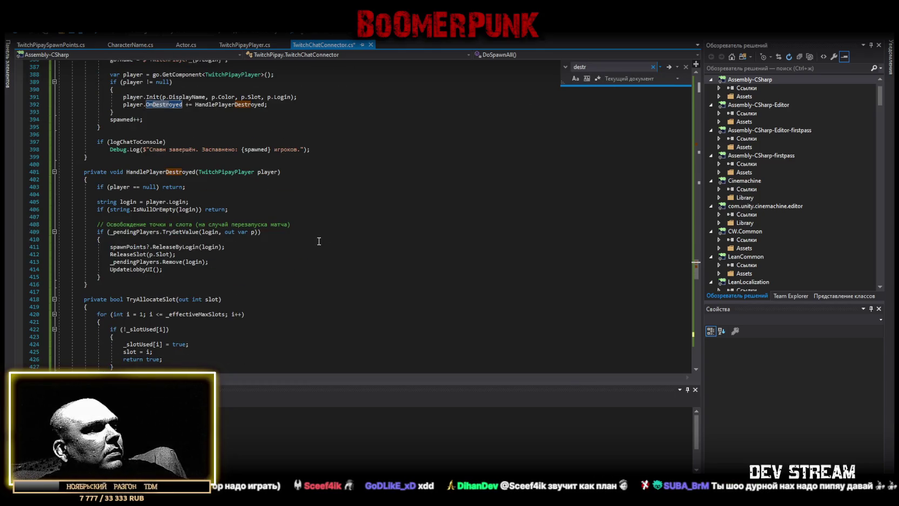
scroll(319, 241, down, 15)
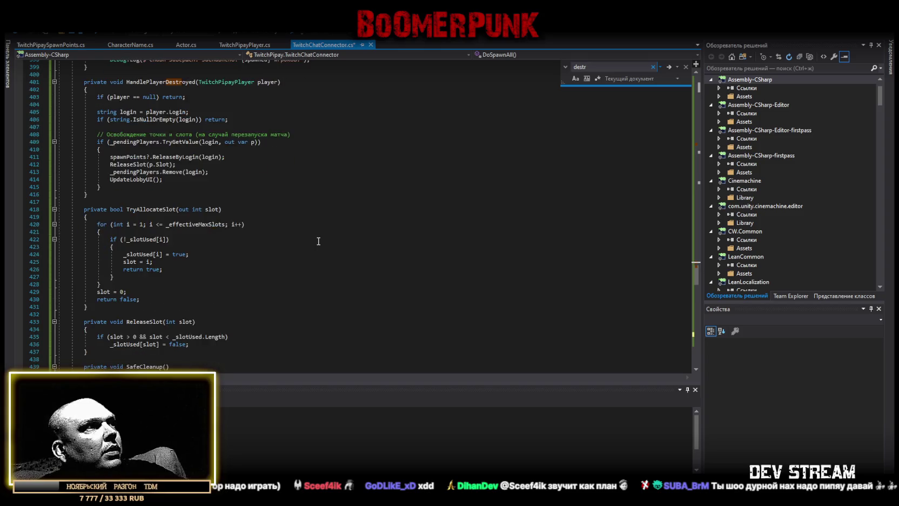
scroll(319, 239, up, 18)
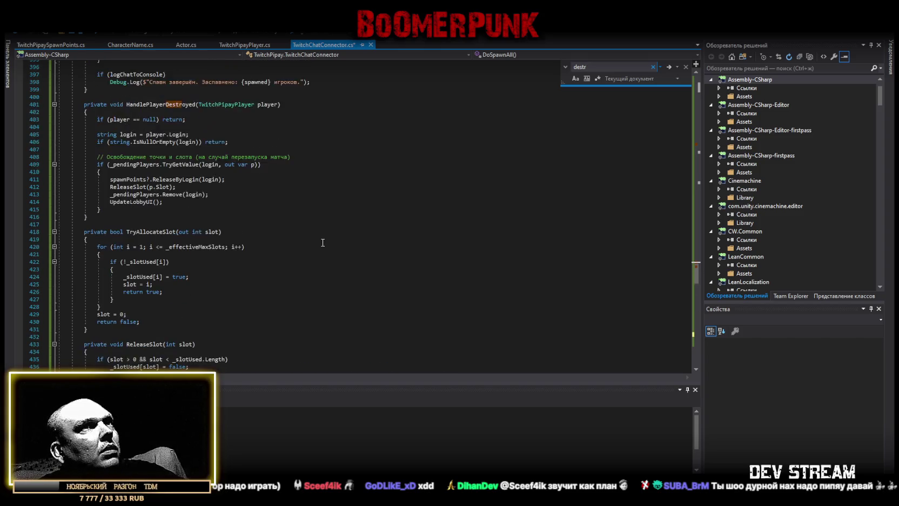
mouse_move(700, 268)
mouse_down()
mouse_move(704, 145)
mouse_move(702, 155)
mouse_up()
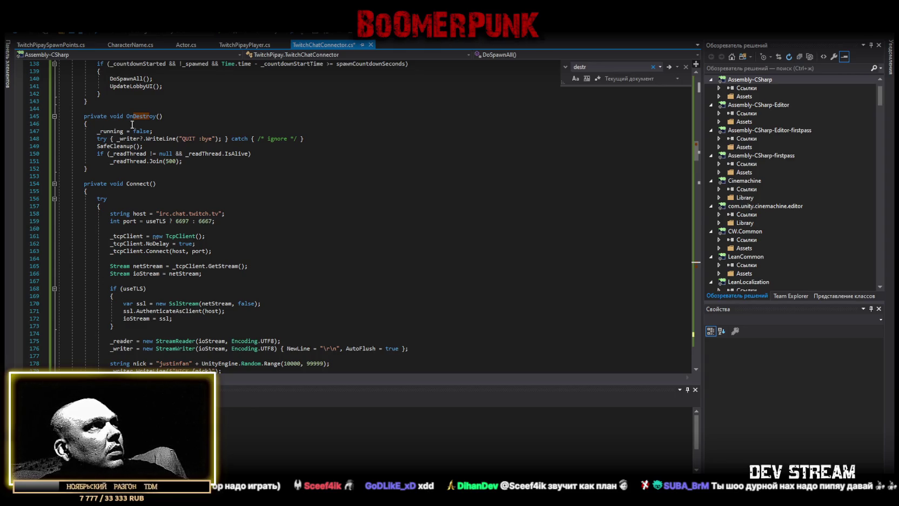
Step: Replace the OnDestroy() block with the new OnDestroy/StopConnector code, then return to Unity
drag(84, 116, 89, 169)
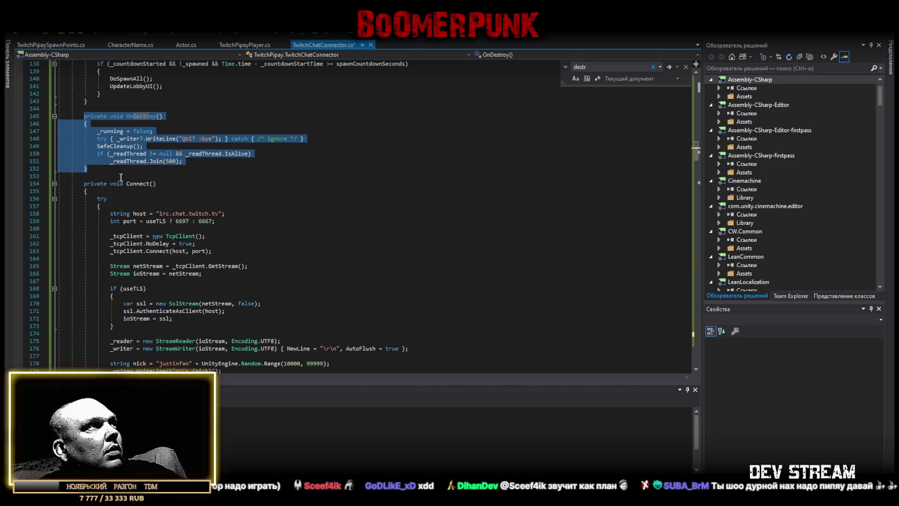
text(private void OnDestroy()     {         StopConnector();     }      private void StopConnector()     {         var wasRunning = _running;         _running = false;          try { _writer?.WriteLine($"PART #{channelName.ToLowerInvariant()}"); } catch { }         try { _writer?.WriteLine("QUIT :bye"); } catch { }          // Закрываем сокет, чтобы разблокировать ReadLine в потоке         try { _tcpClient?.Close(); } catch { }          // Даём потоку завершиться без Abort         if (wasRunning && _readThread != null && _readThread.IsAlive)             _readThread.Join(500);          SafeCleanup(); // здесь уже просто Dispose     })
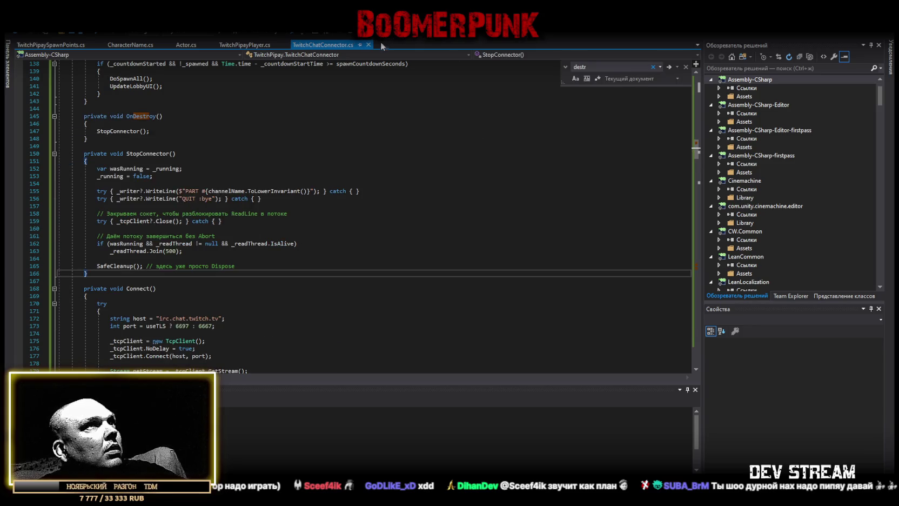
key(alt+Tab)
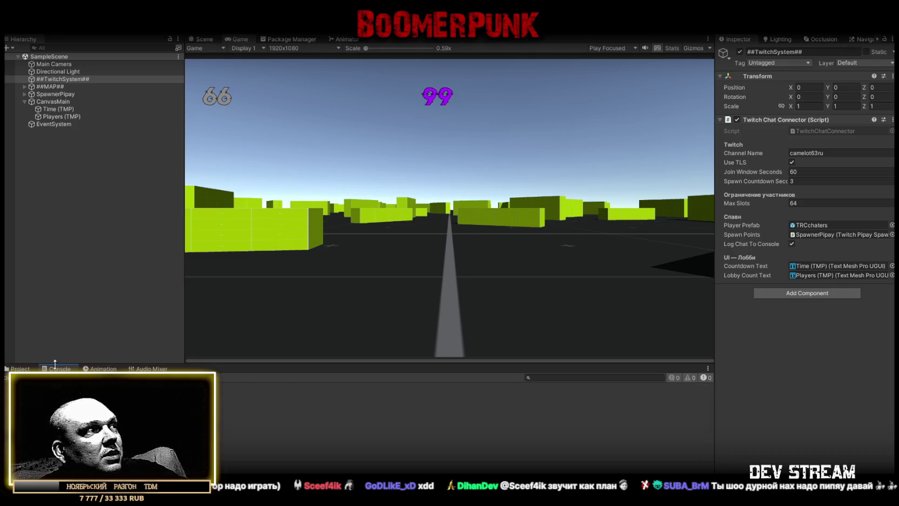
Step: Inspect SpawnerPipay's spawn points down to SPP (63) in the Scene view
click(20, 368)
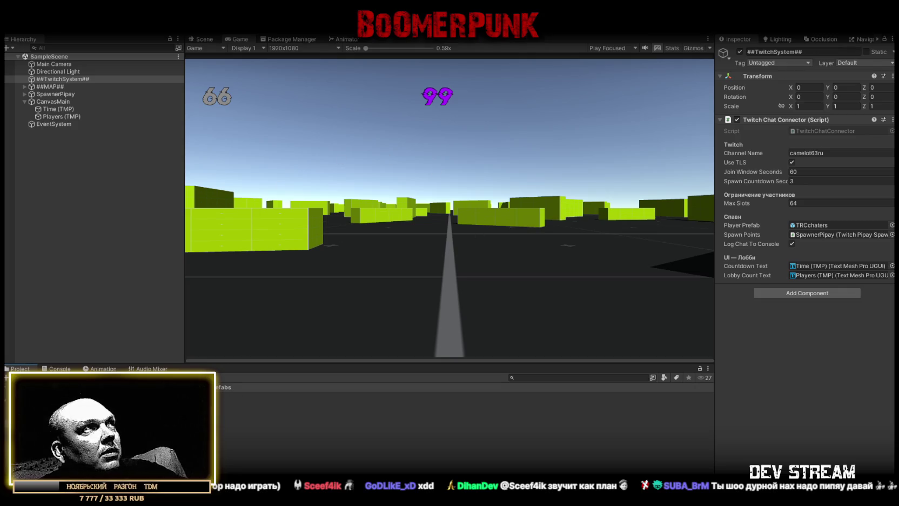
click(201, 39)
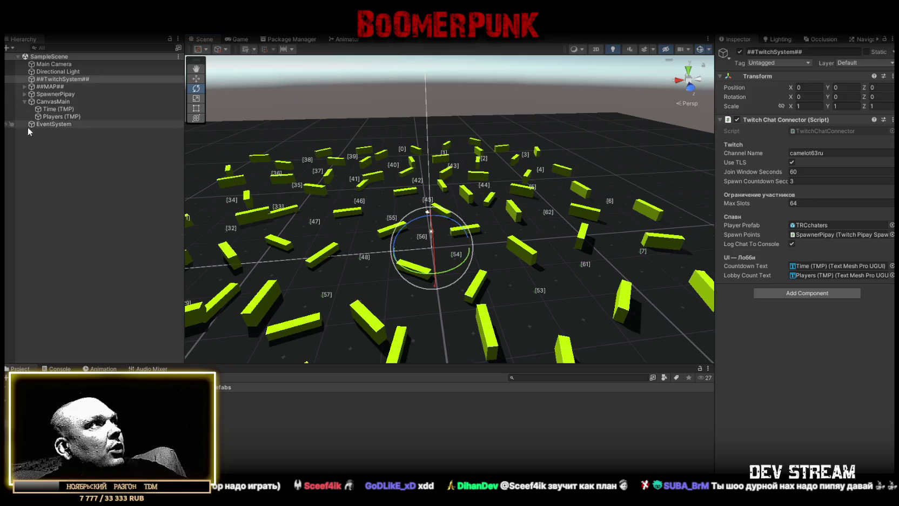
drag(486, 216, 510, 195)
click(62, 79)
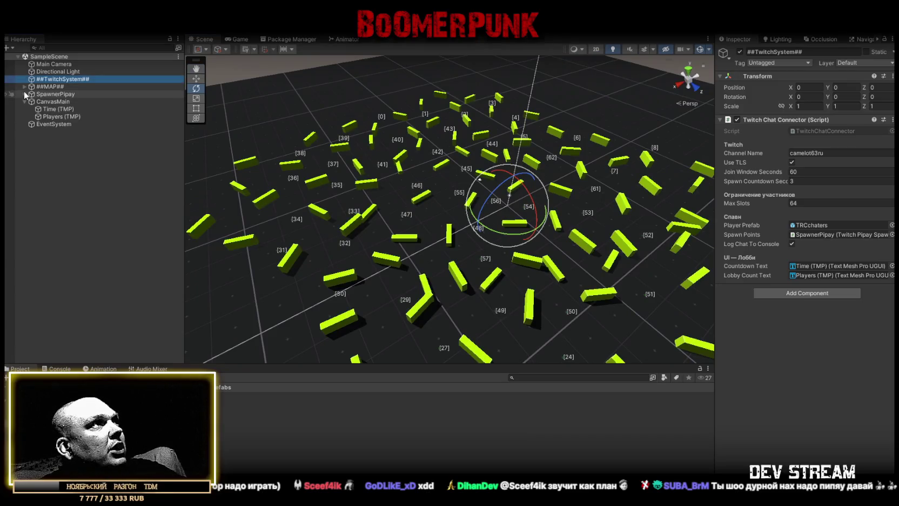
click(24, 94)
scroll(96, 272, down, 10)
click(71, 328)
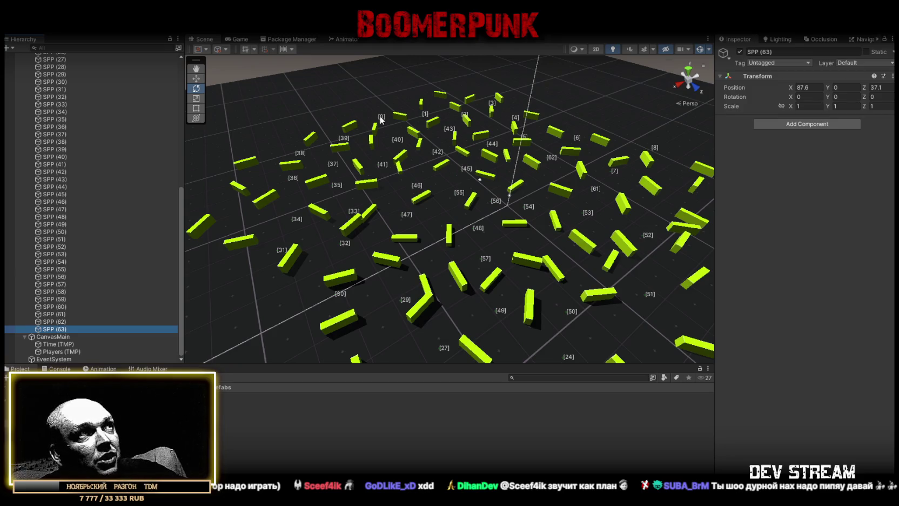
mouse_move(378, 129)
mouse_down()
mouse_move(482, 205)
mouse_move(636, 192)
mouse_move(556, 192)
mouse_move(654, 167)
mouse_move(687, 201)
mouse_move(548, 214)
mouse_move(468, 204)
mouse_move(483, 294)
mouse_move(329, 168)
mouse_move(318, 175)
mouse_move(324, 155)
mouse_up()
drag(484, 180, 324, 151)
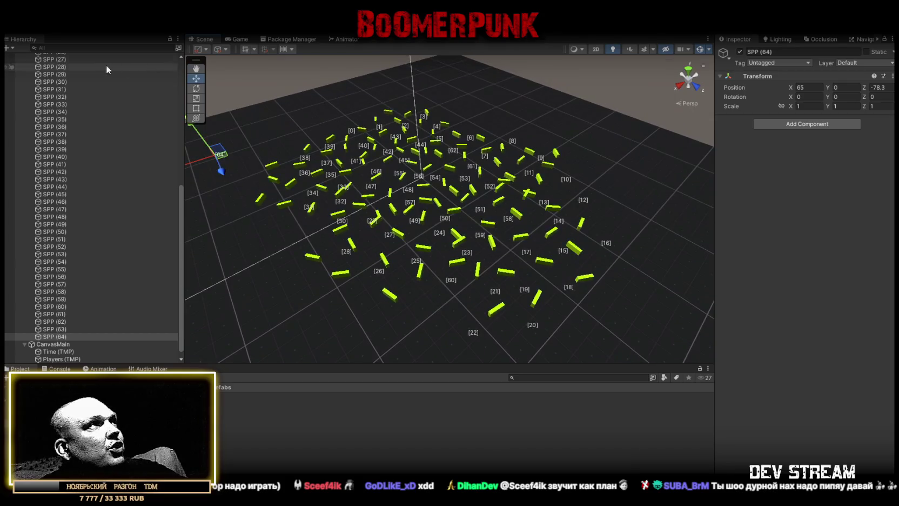
click(240, 39)
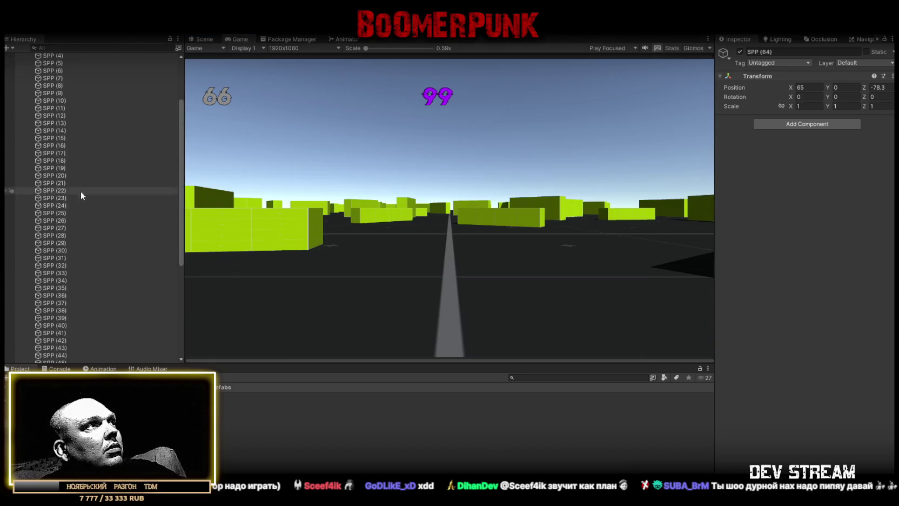
scroll(77, 188, up, 10)
click(25, 93)
click(51, 85)
Step: Set Max Slots to 32 on ##TwitchSystem##'s Twitch Chat Connector and show the Console
click(59, 79)
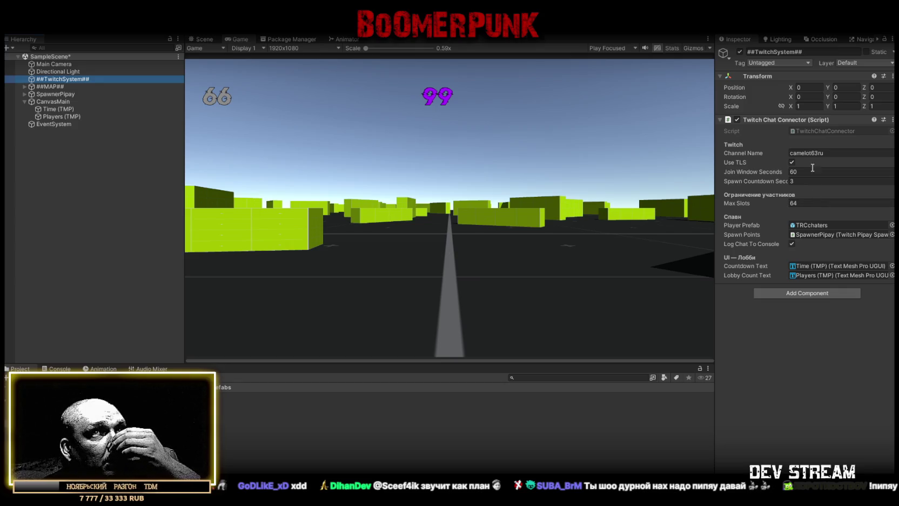
double_click(809, 203)
text(32)
key(Return)
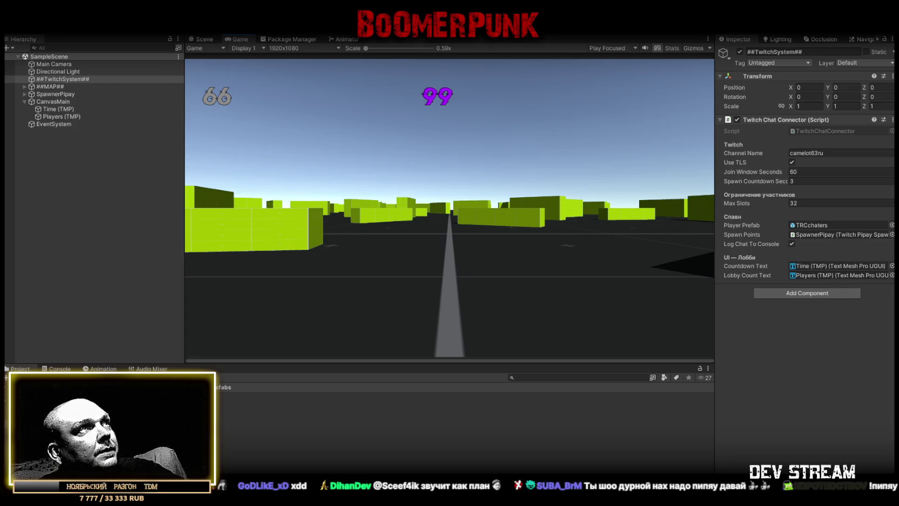
click(63, 368)
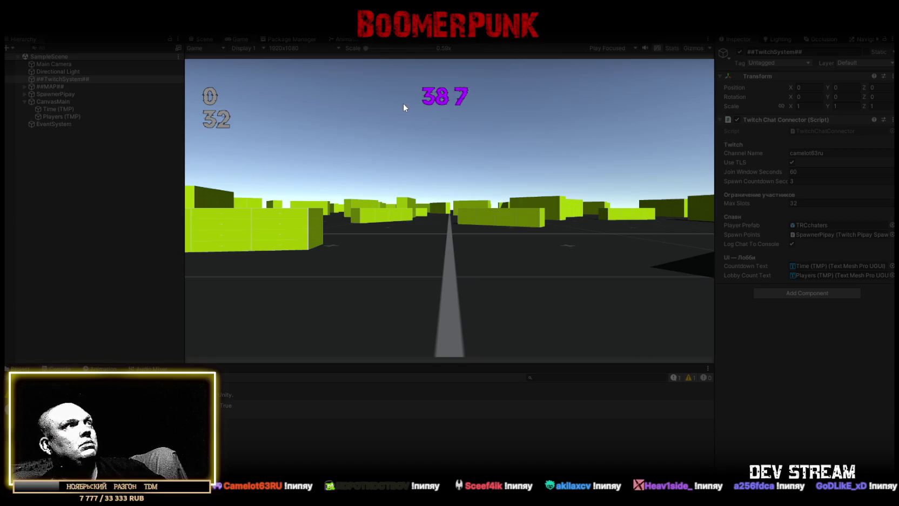
click(59, 116)
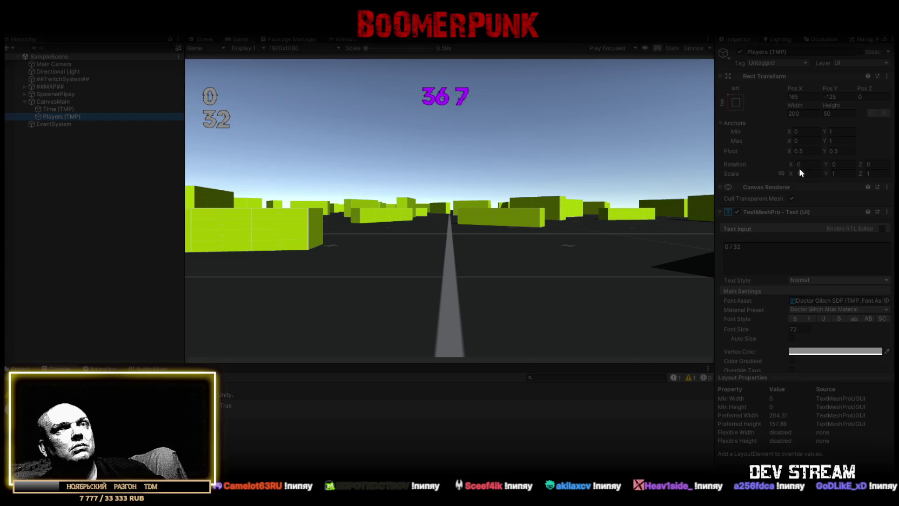
Step: Set the Players (TMP) Rect Transform width to 205
mouse_move(792, 104)
mouse_down()
mouse_move(832, 106)
mouse_move(7, 112)
mouse_move(879, 110)
mouse_up()
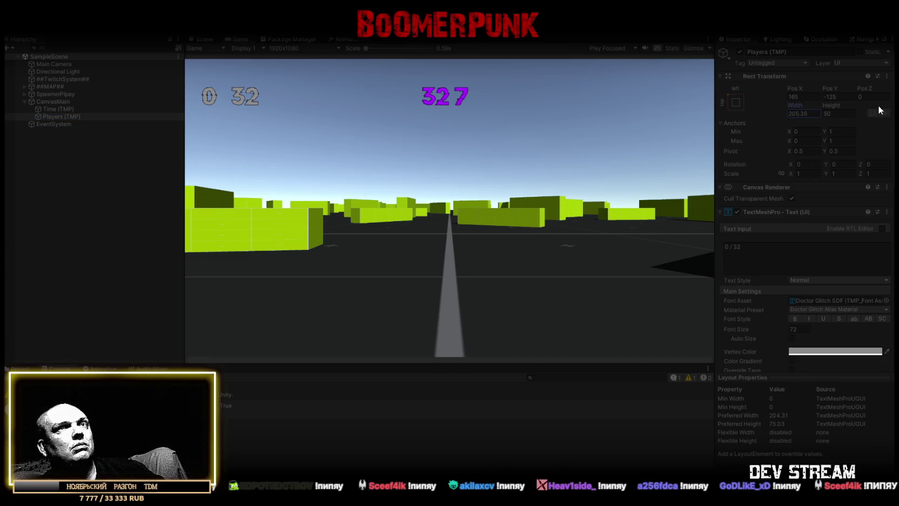
click(814, 112)
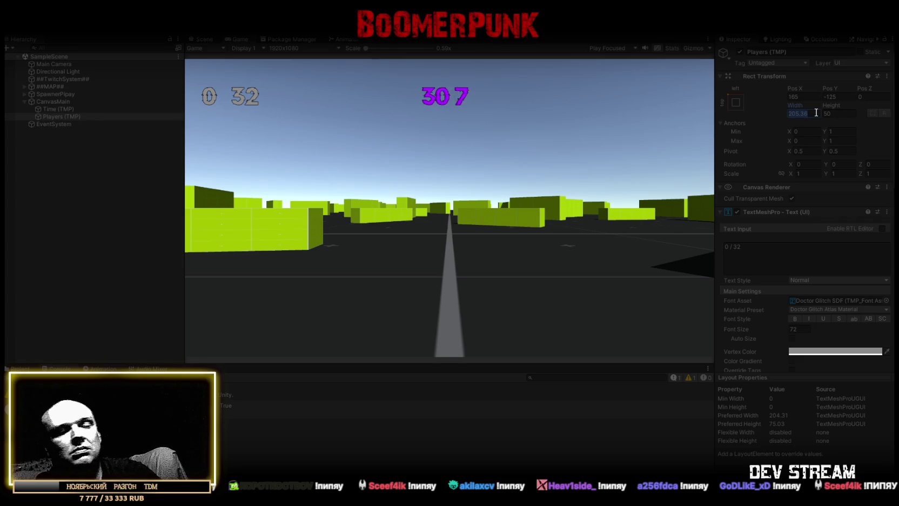
text(200)
key(BackSpace)
text(5)
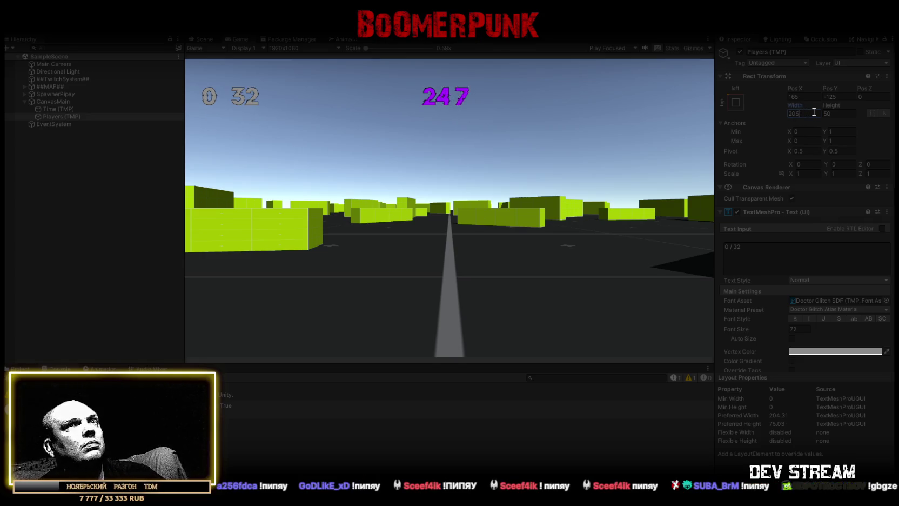
click(886, 77)
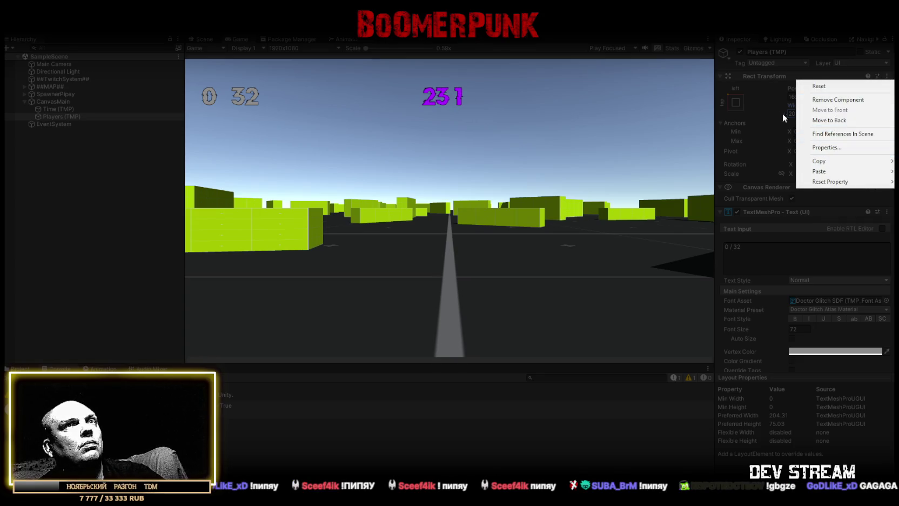
click(619, 121)
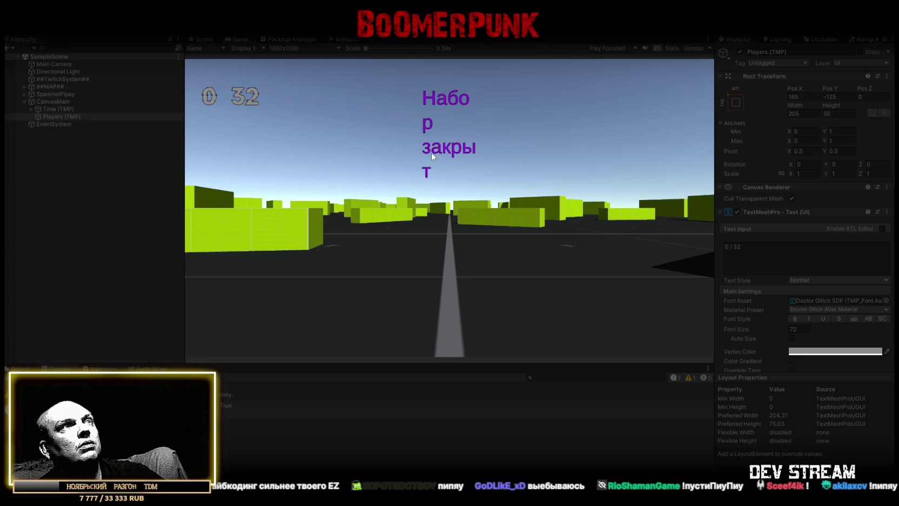
click(207, 39)
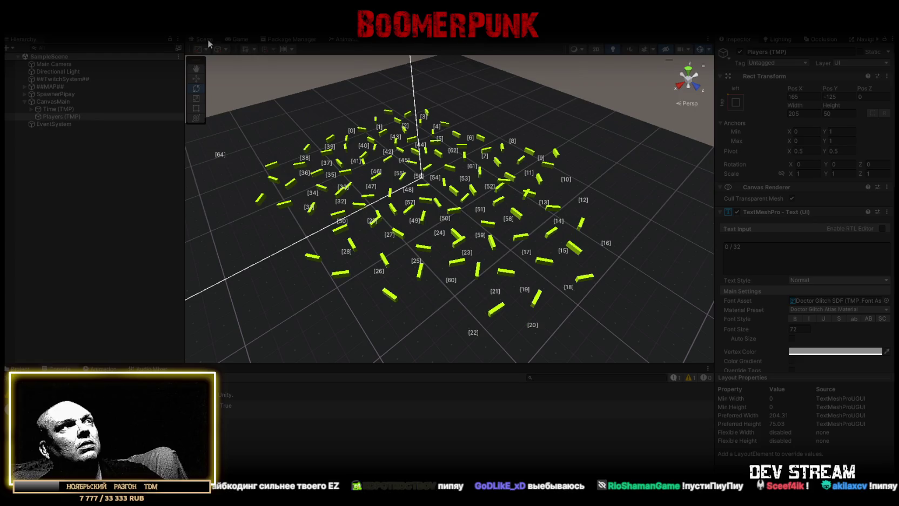
Step: Orbit and pull back the Scene view over the spawn-point arena
drag(387, 168, 449, 127)
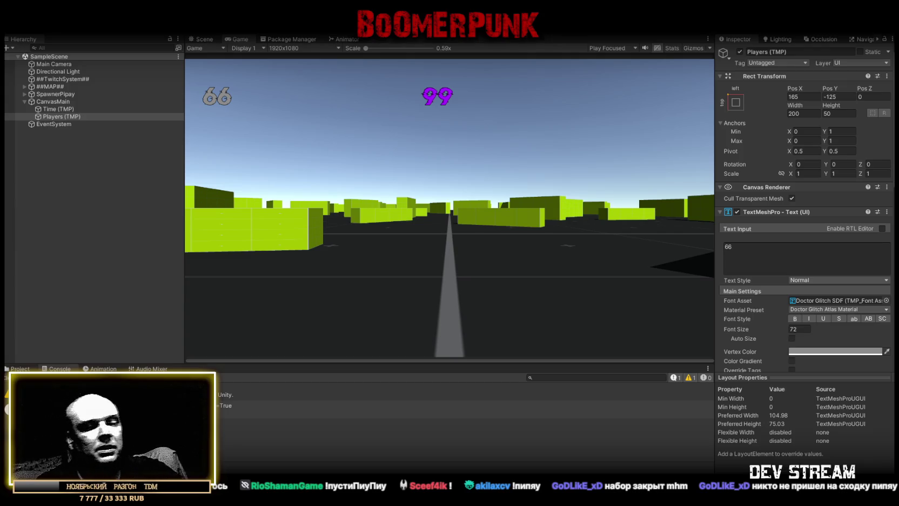
Step: Select and copy all of TwitchChatConnector.cs in Visual Studio, then return to Unity
key(alt+Tab)
scroll(449, 306, down, 15)
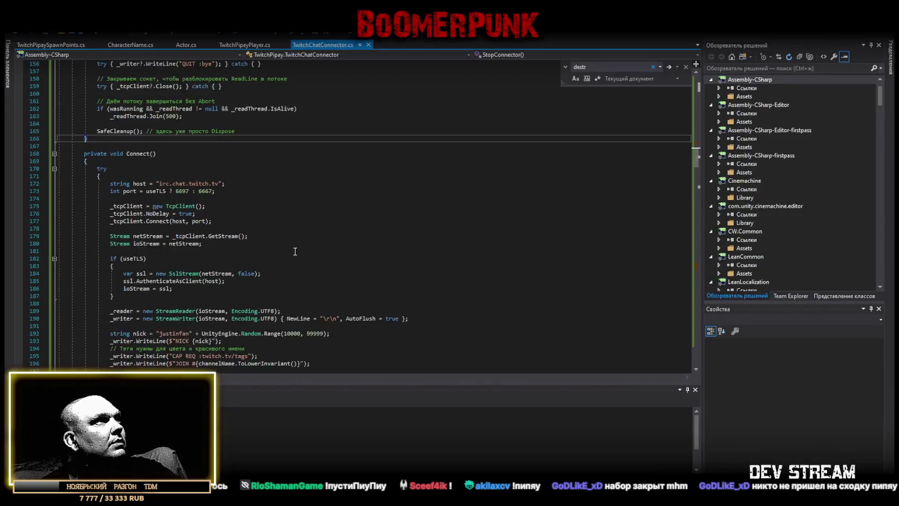
key(ctrl+a)
key(alt+Tab)
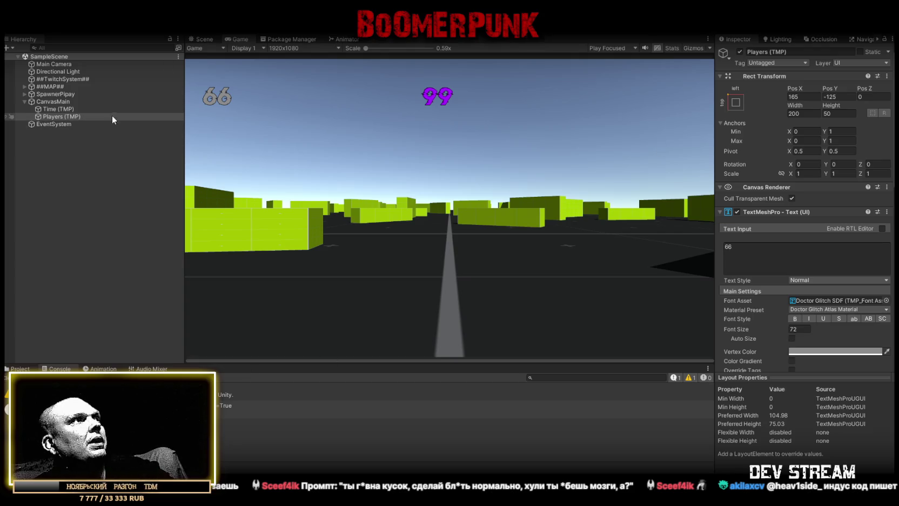
Step: Preview fonts like Anton and Bangers on both counters, then apply Electronic Highway SDF
ctrl+click(66, 109)
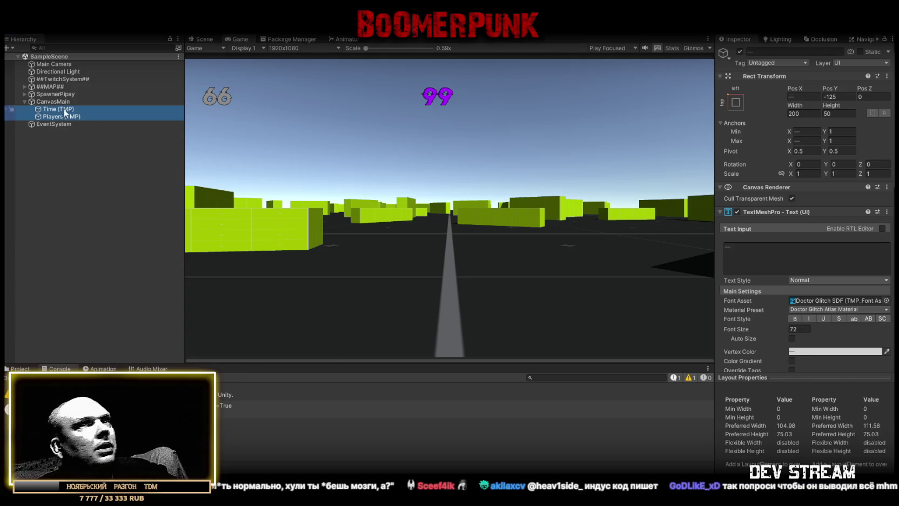
click(886, 300)
click(800, 204)
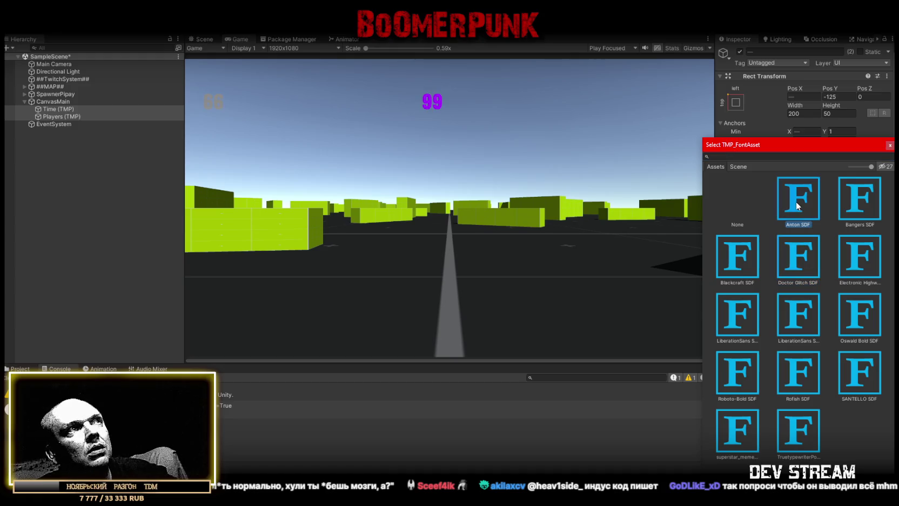
click(872, 205)
click(847, 275)
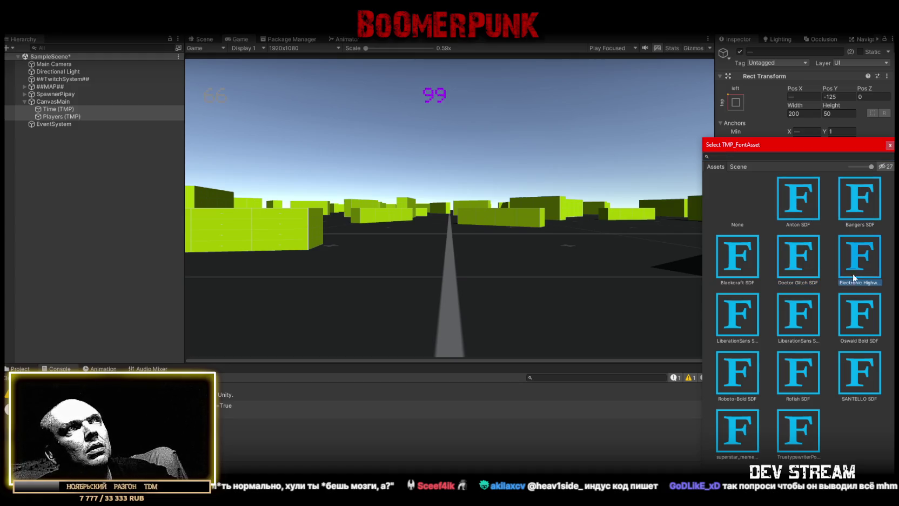
click(857, 317)
double_click(855, 262)
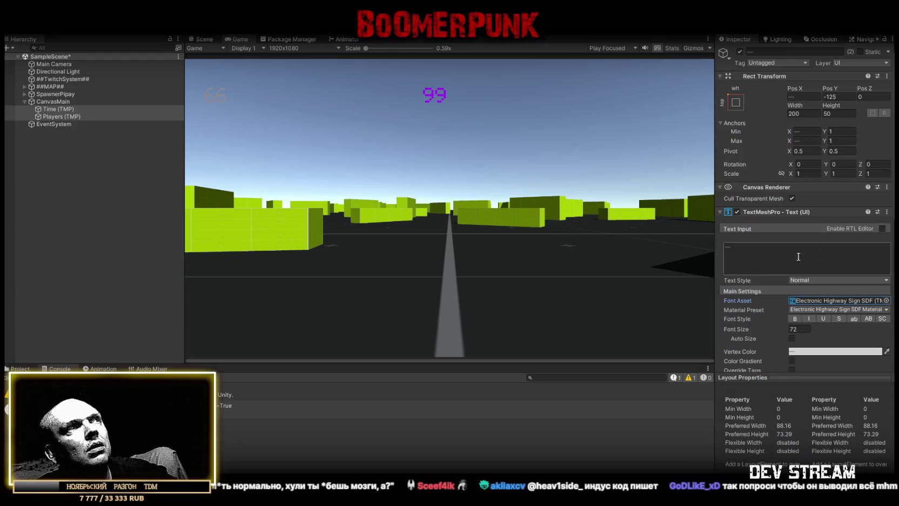
Step: Turn on a dark outline of thickness about 0.26, keeping the font size at 72
scroll(770, 337, down, 5)
scroll(770, 337, down, 6)
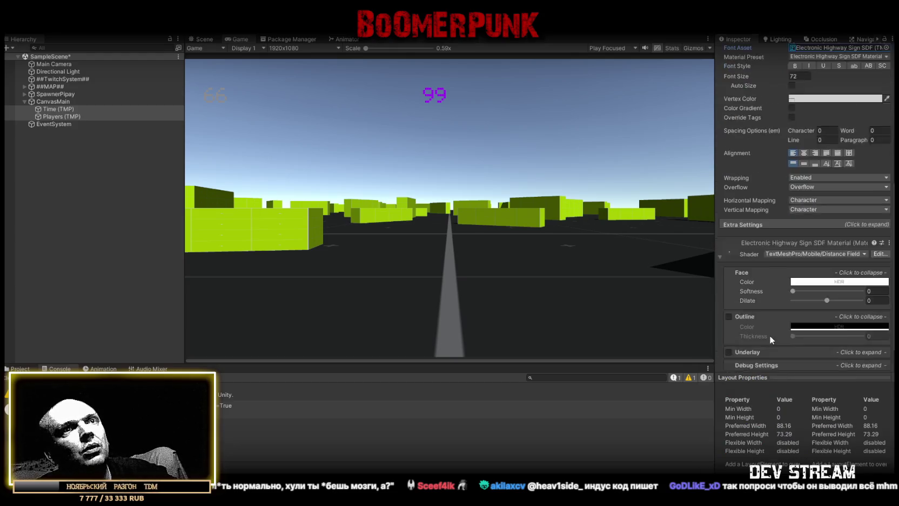
click(728, 292)
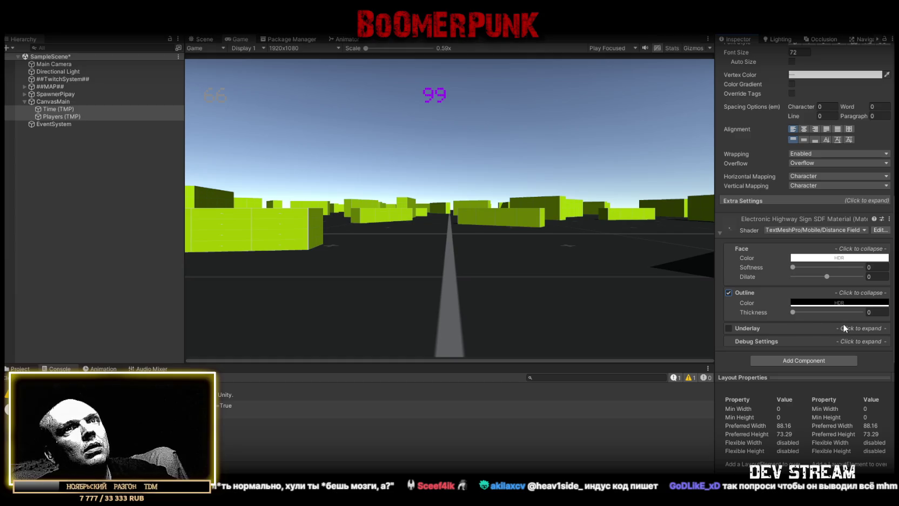
drag(803, 313, 811, 314)
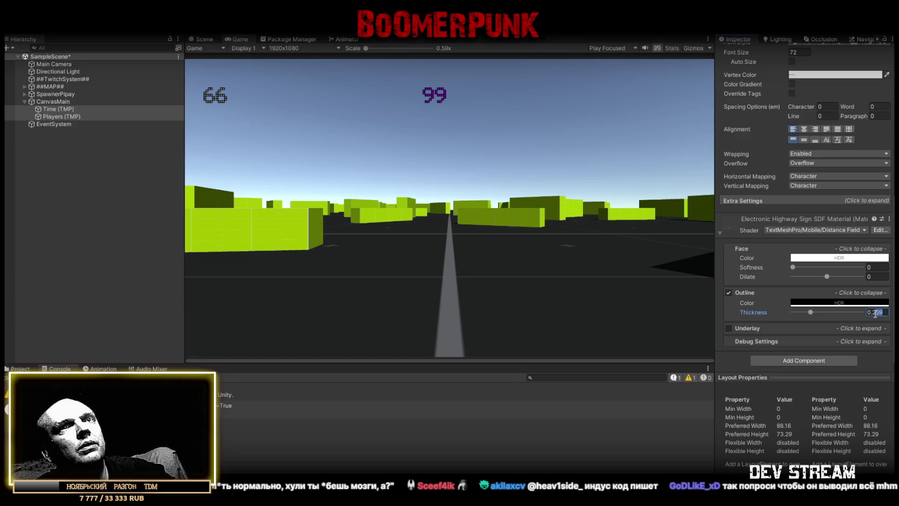
scroll(789, 265, up, 4)
scroll(778, 248, up, 1)
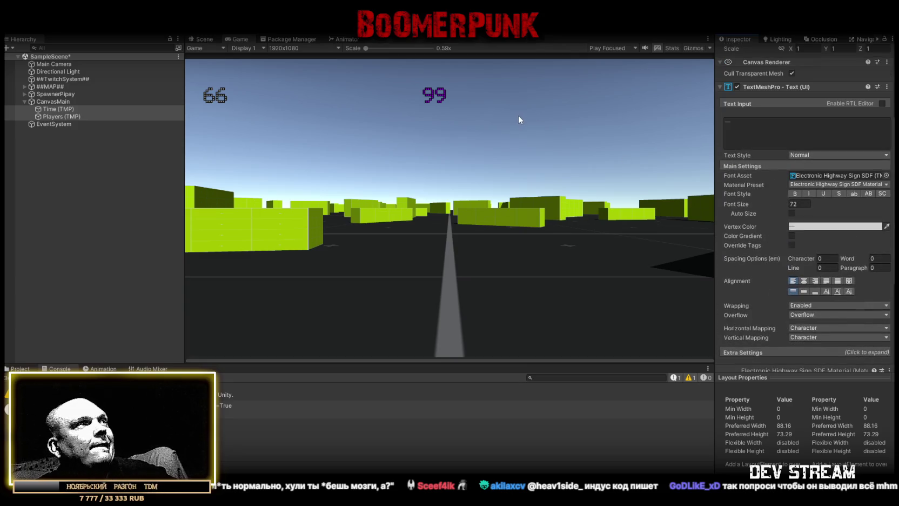
drag(738, 202, 772, 200)
key(ctrl+z)
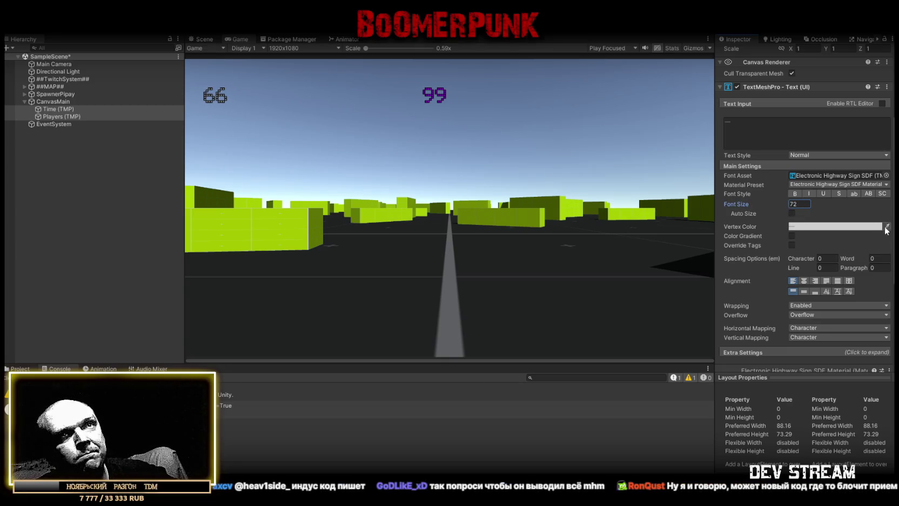
scroll(879, 227, down, 2)
scroll(879, 225, down, 2)
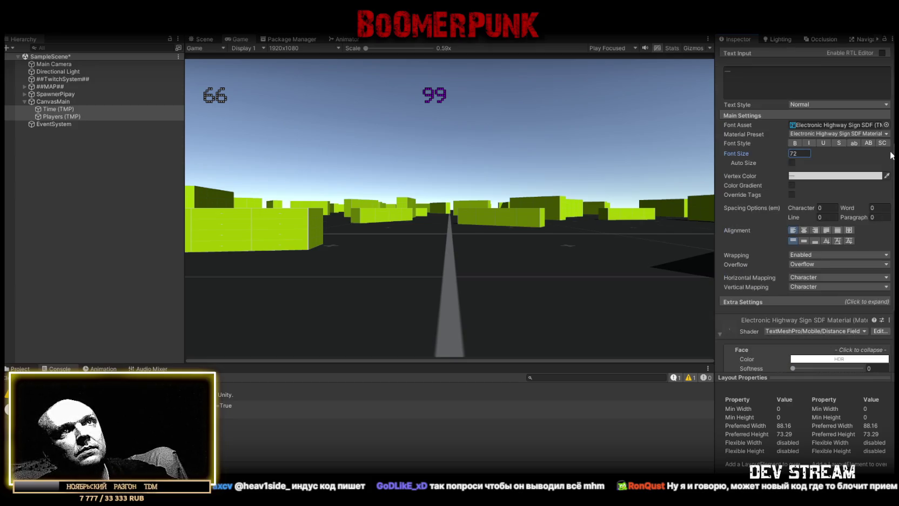
click(886, 125)
key(Left)
key(Left)
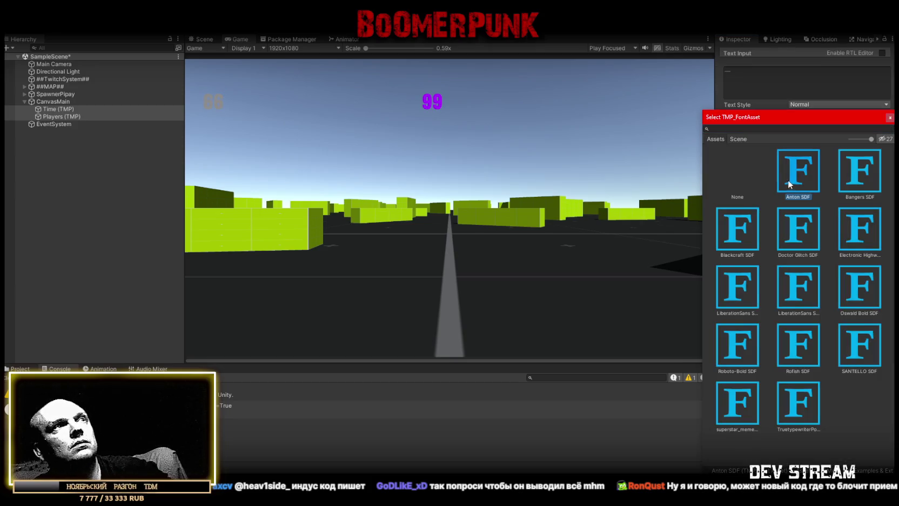
Step: Preview the available fonts and apply Anton SDF to the counters
key(Right)
key(Right)
key(Right)
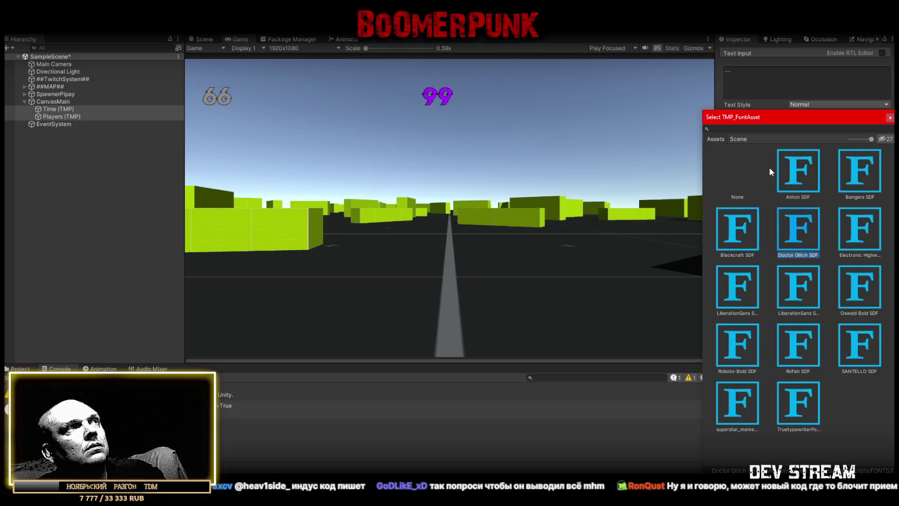
key(Right)
key(Right)
key(Right)
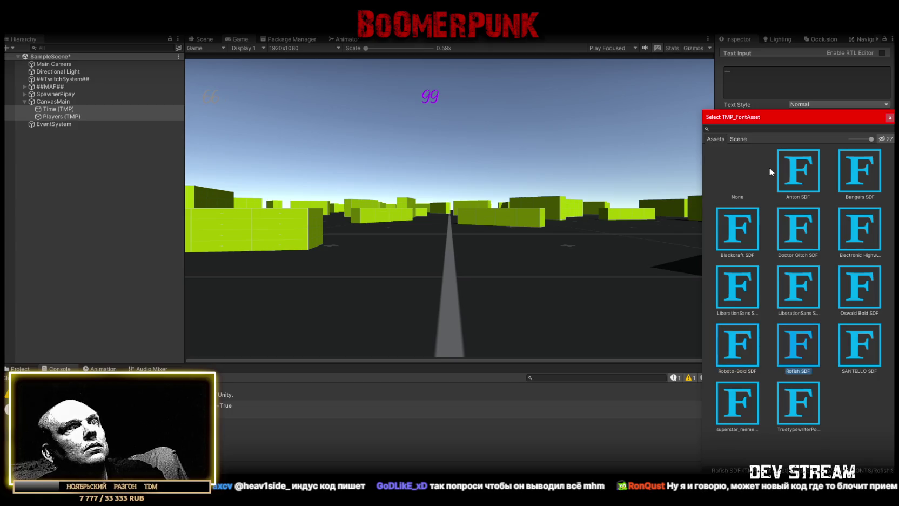
key(Right)
key(Right)
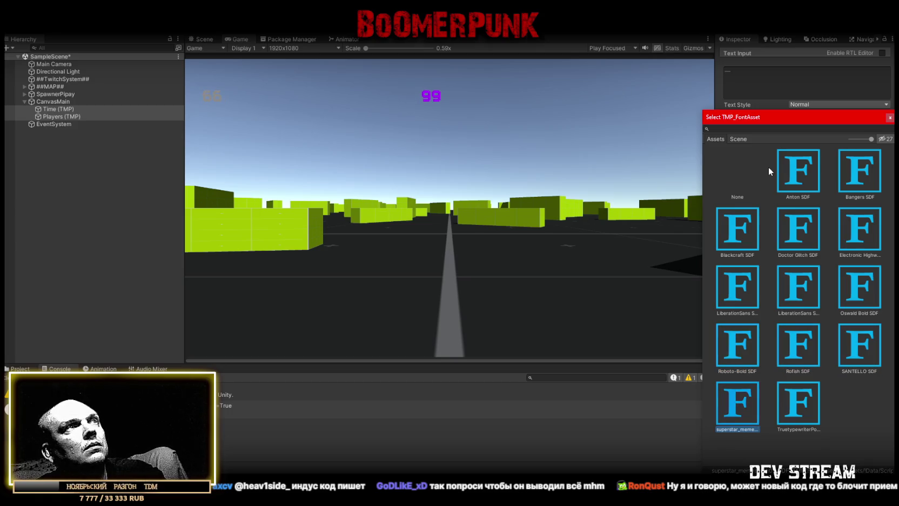
key(Right)
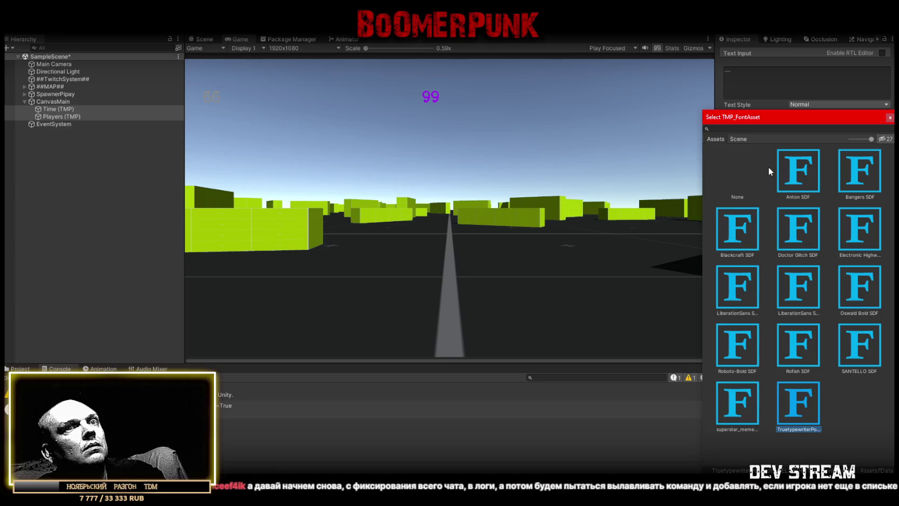
click(804, 176)
double_click(803, 176)
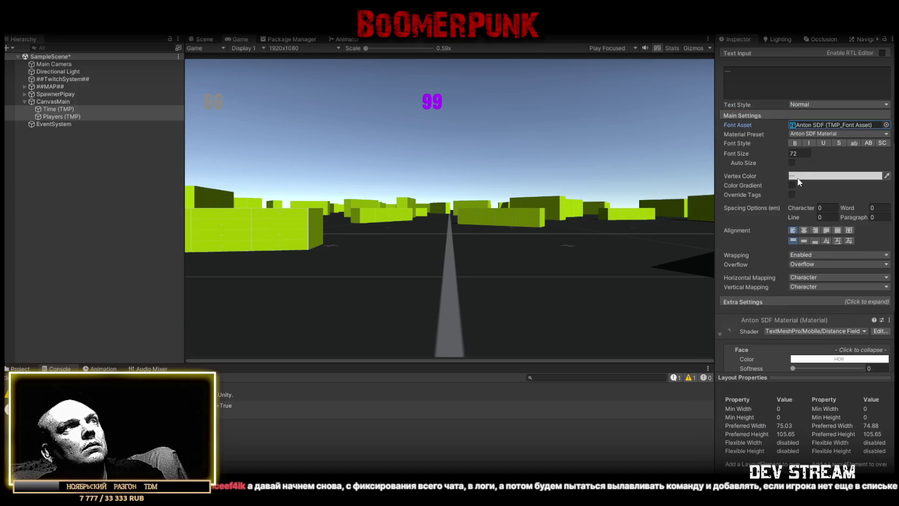
Step: Add an outline of about 0.25 thickness and set the counters' font size to 99
scroll(832, 254, down, 3)
click(729, 293)
drag(798, 311, 810, 312)
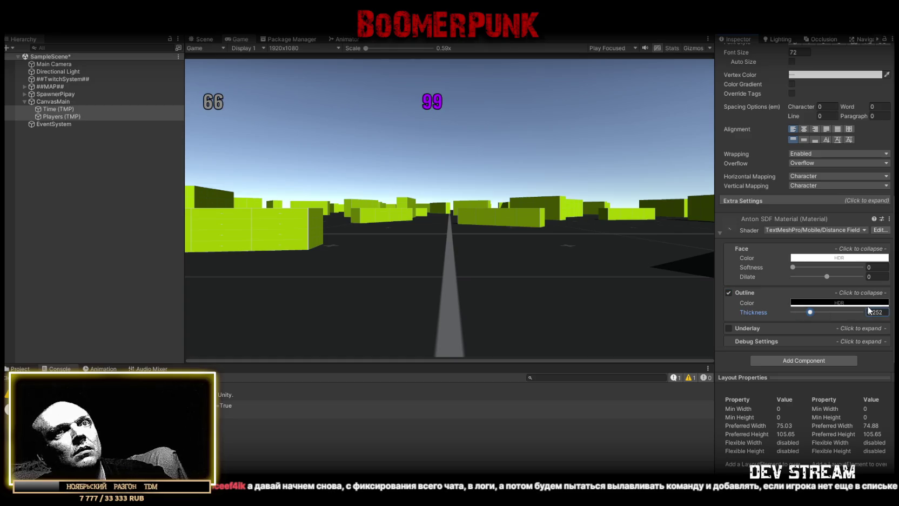
scroll(842, 214, up, 8)
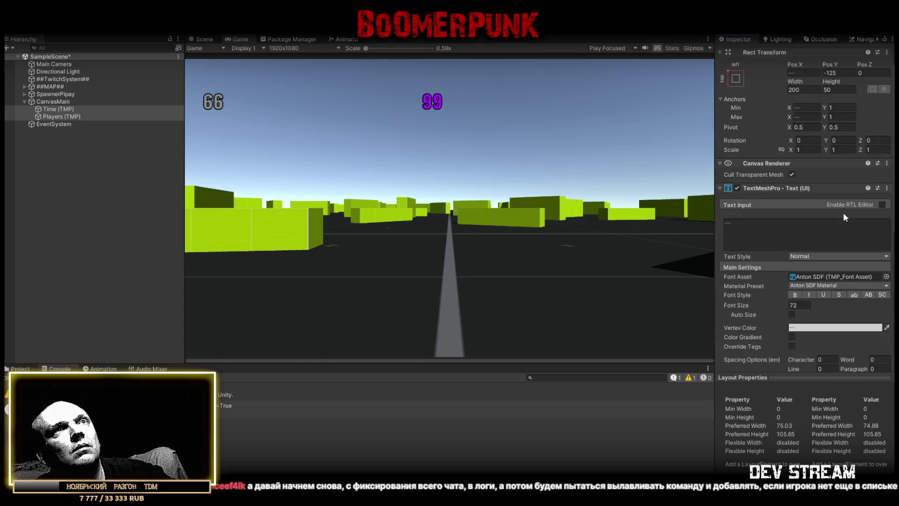
scroll(837, 188, up, 1)
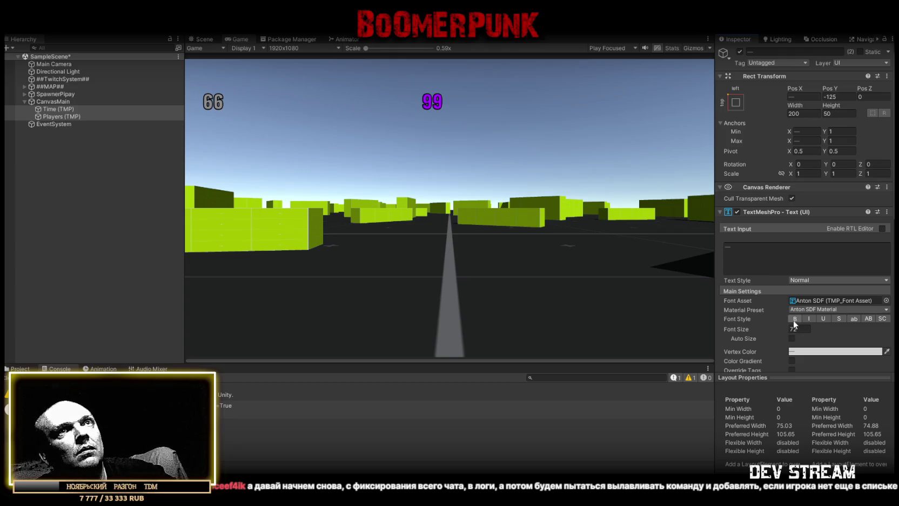
text(4)
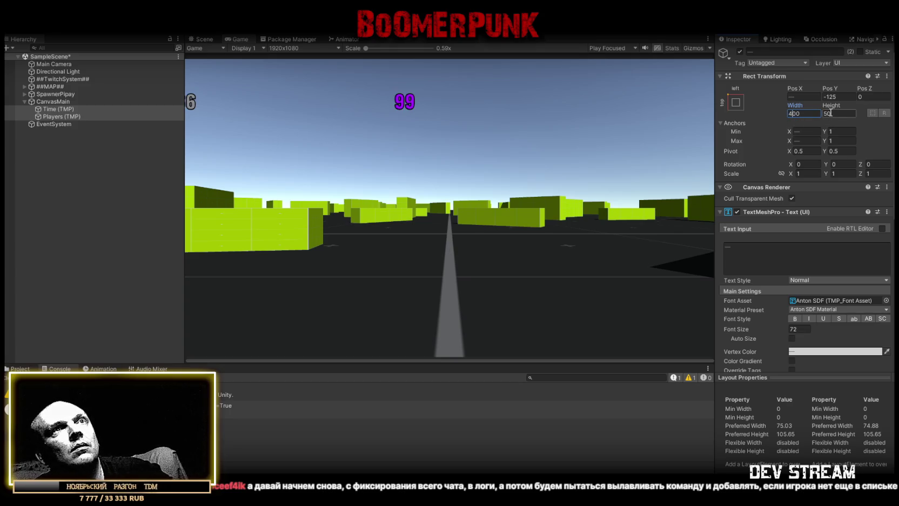
drag(739, 326, 783, 328)
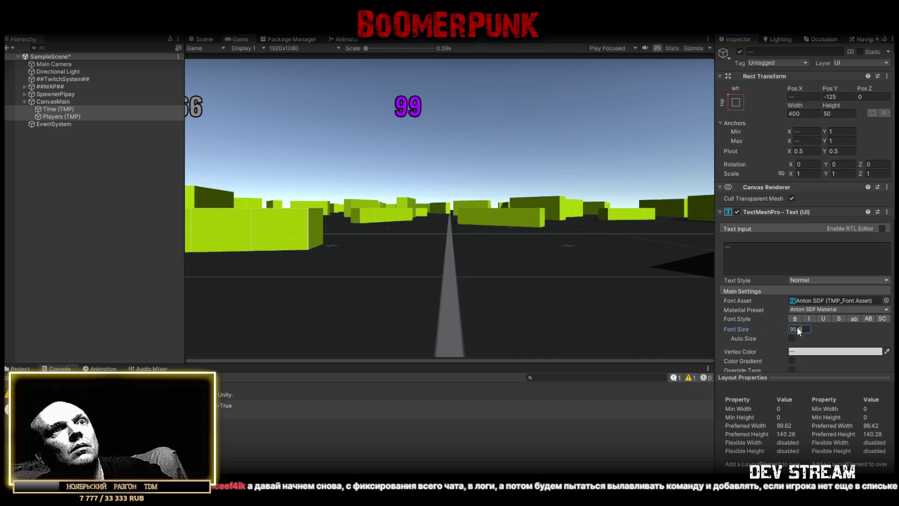
text(99)
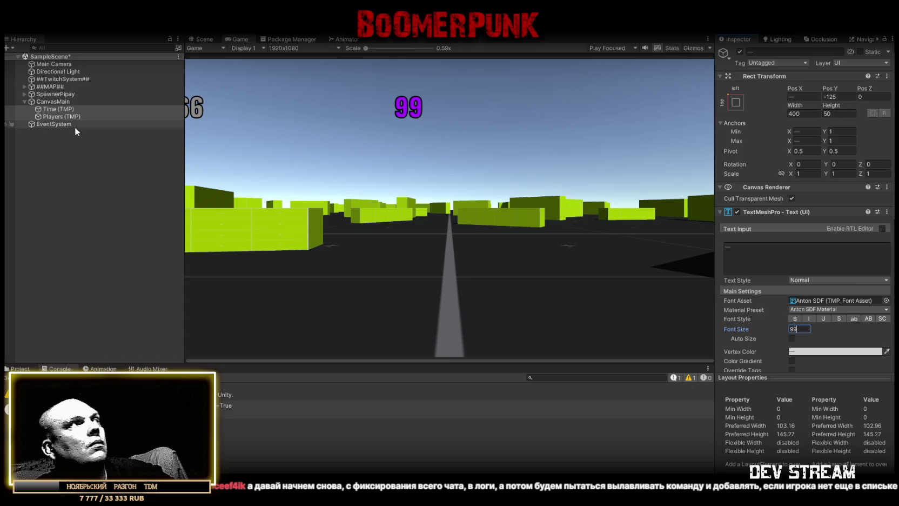
Step: Center the Time counter's 99 text, and test alignments on the Players 66 before keeping it top-left
click(53, 108)
scroll(819, 301, down, 3)
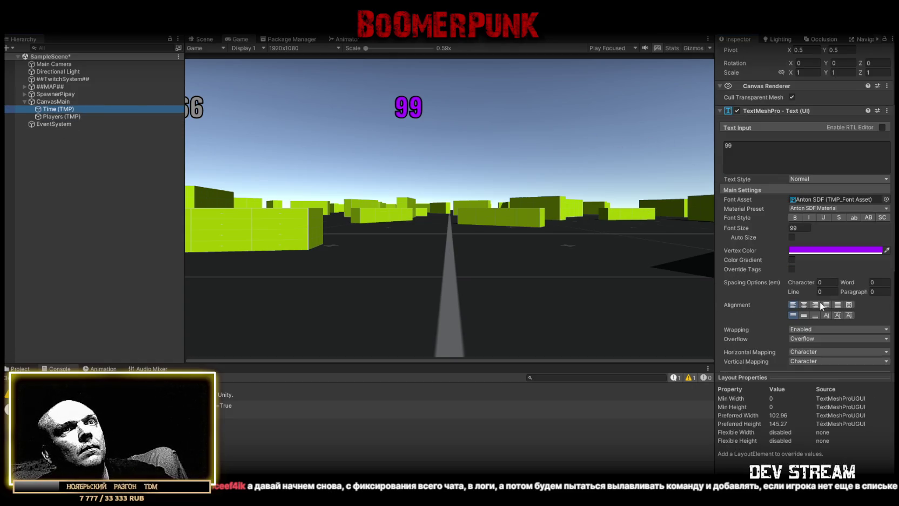
click(804, 304)
click(804, 315)
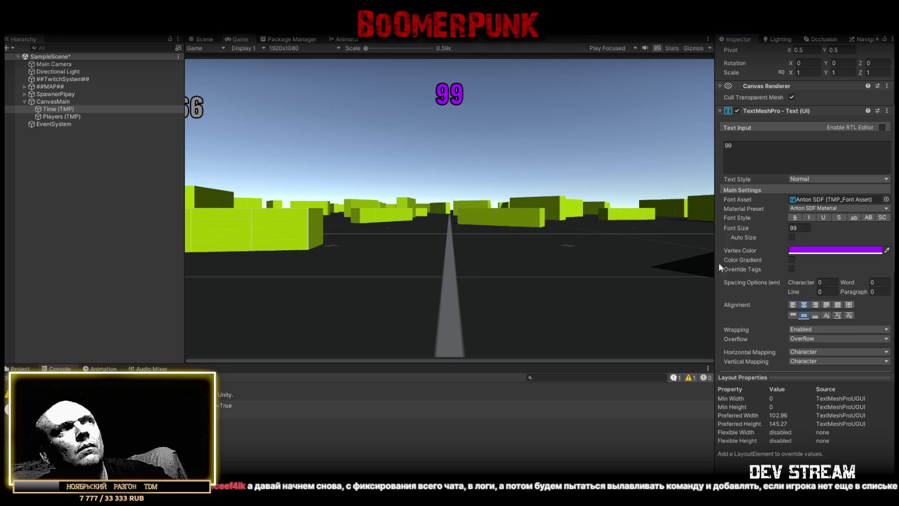
click(61, 116)
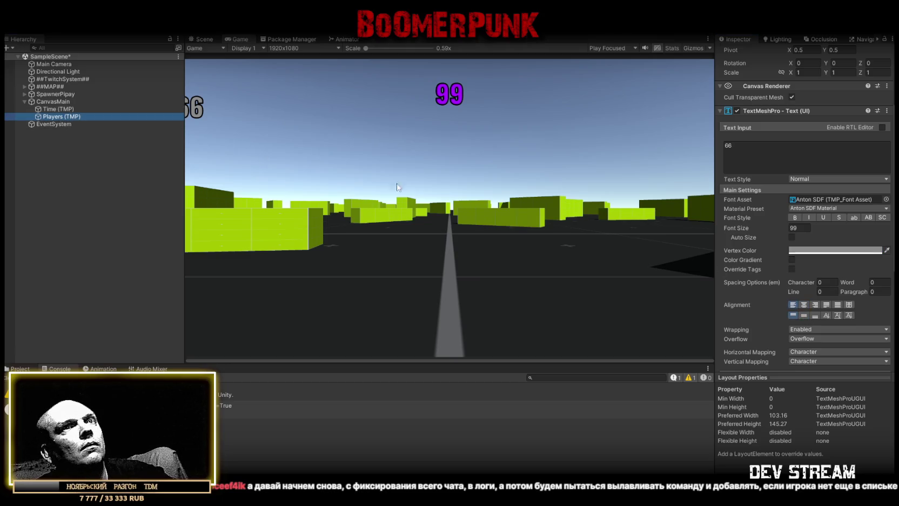
click(802, 314)
click(794, 315)
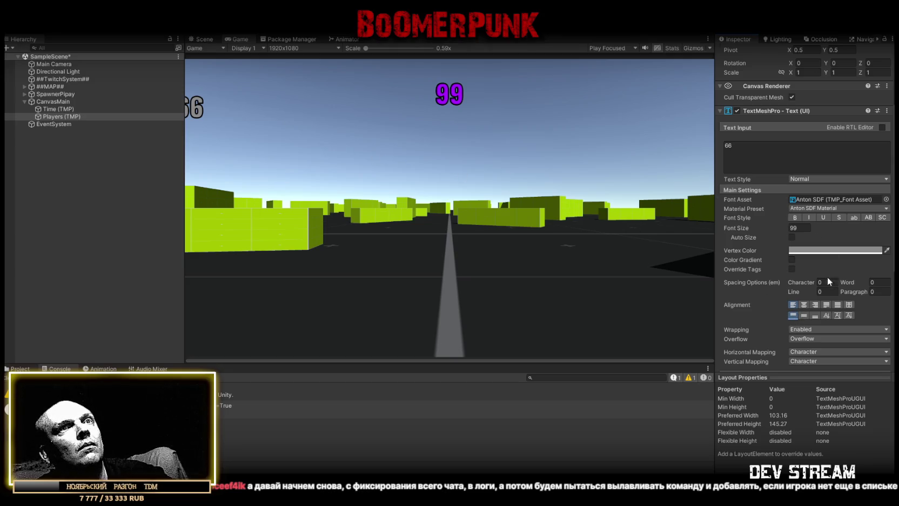
click(803, 305)
click(792, 305)
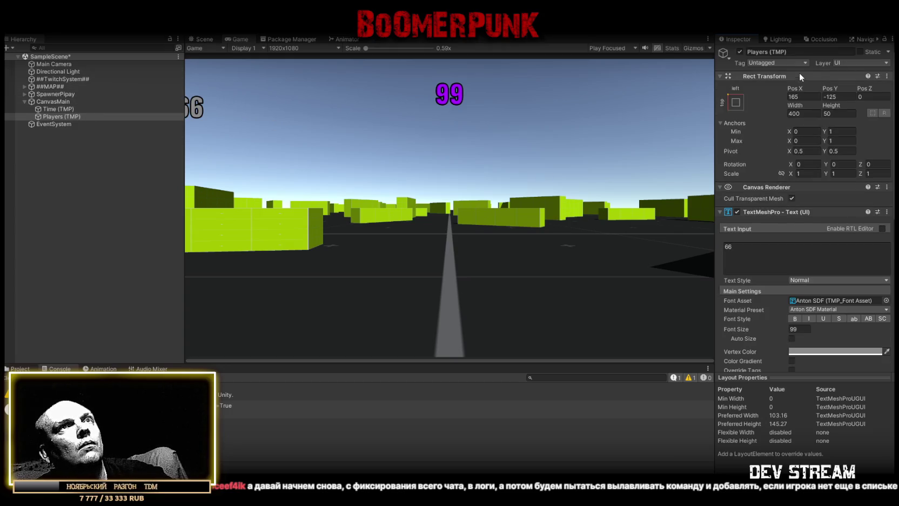
Step: Compare the Time and Players counters' settings, then align the Time text to the top
click(53, 108)
click(63, 122)
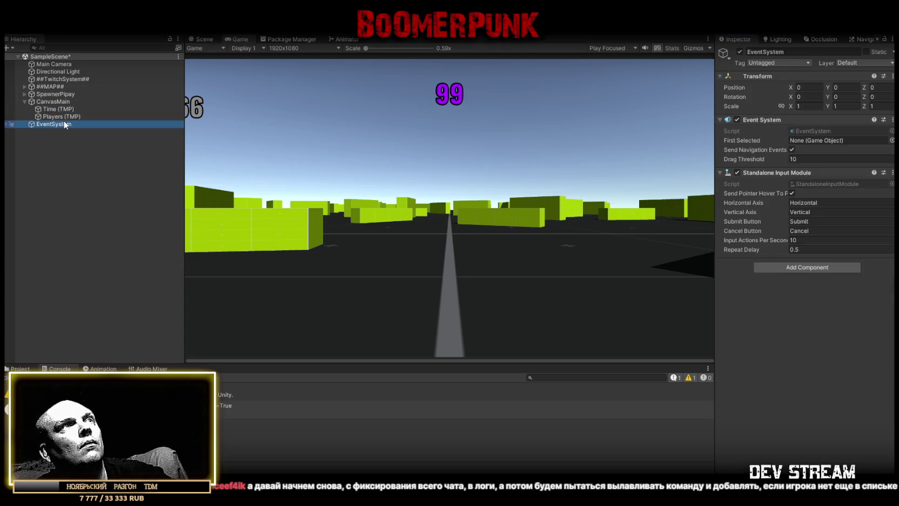
click(65, 115)
click(63, 110)
click(61, 116)
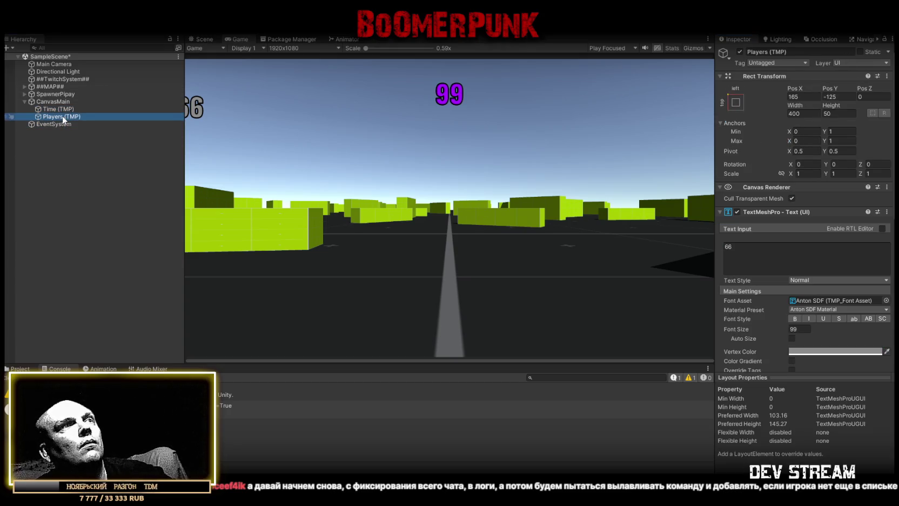
click(60, 108)
click(59, 114)
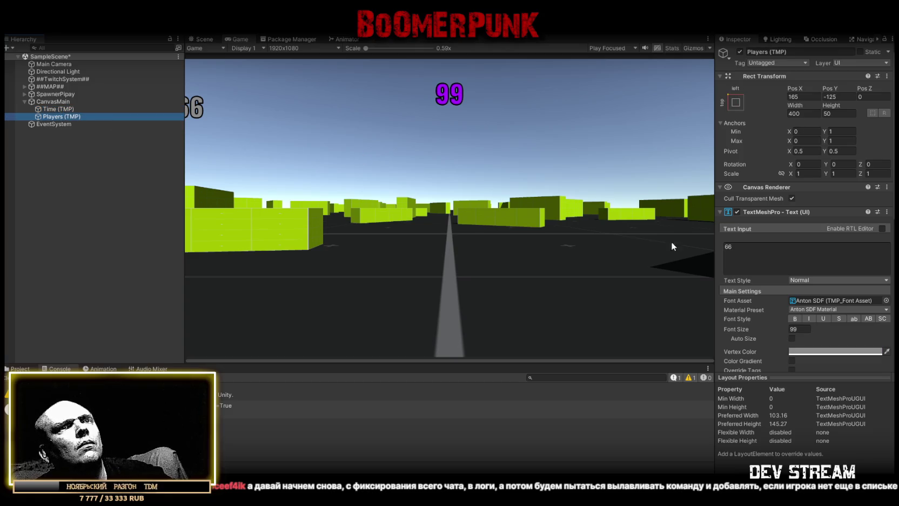
scroll(825, 267, down, 5)
click(56, 109)
click(58, 115)
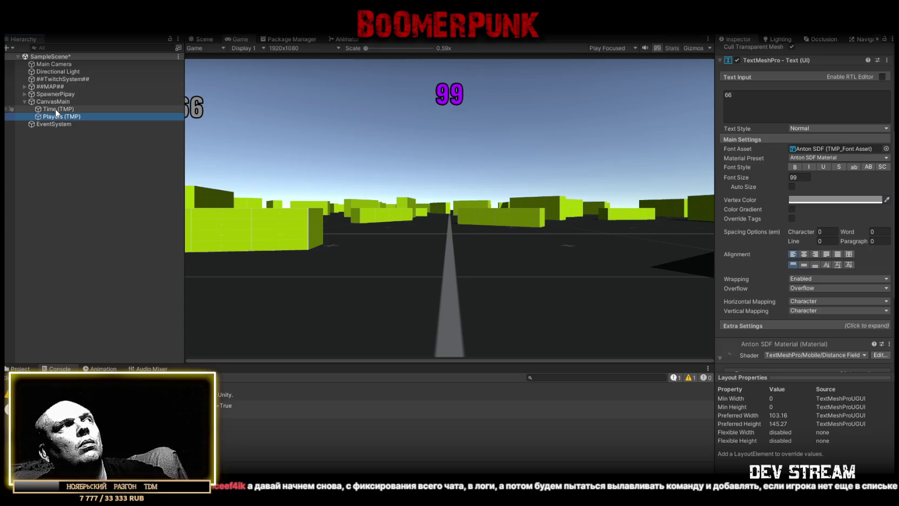
click(58, 109)
click(792, 264)
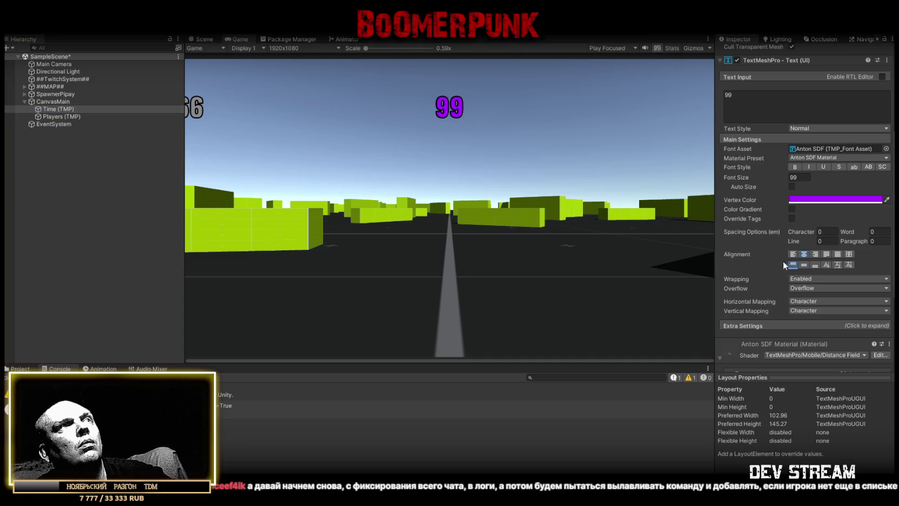
Step: Move both the Time and Players counters up to Pos Y -35
ctrl+click(53, 114)
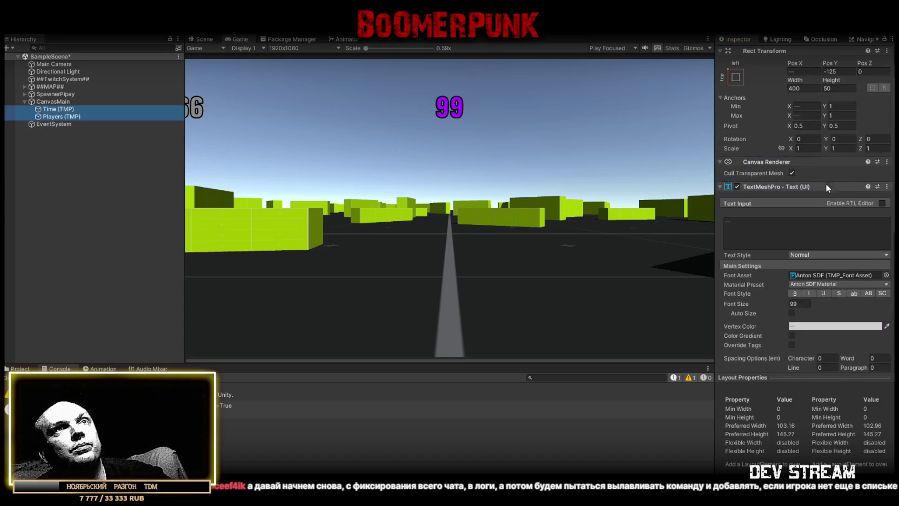
scroll(825, 183, up, 2)
mouse_move(830, 87)
mouse_down()
mouse_move(897, 87)
mouse_move(98, 90)
mouse_up()
click(831, 97)
text(-35)
Step: Shift the Players counter alone right to Pos X 255
click(54, 114)
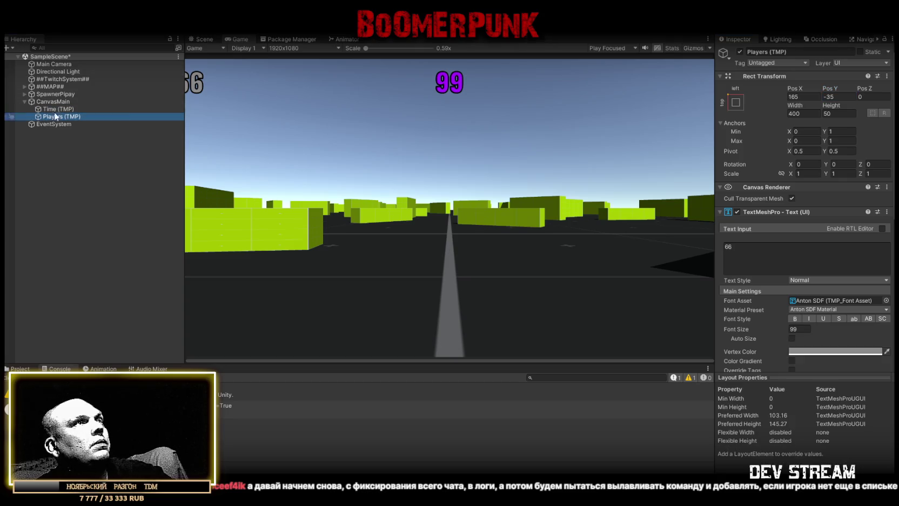
mouse_move(802, 87)
mouse_down()
mouse_move(886, 87)
mouse_move(34, 83)
mouse_move(162, 93)
mouse_move(778, 77)
mouse_up()
click(794, 97)
text(255)
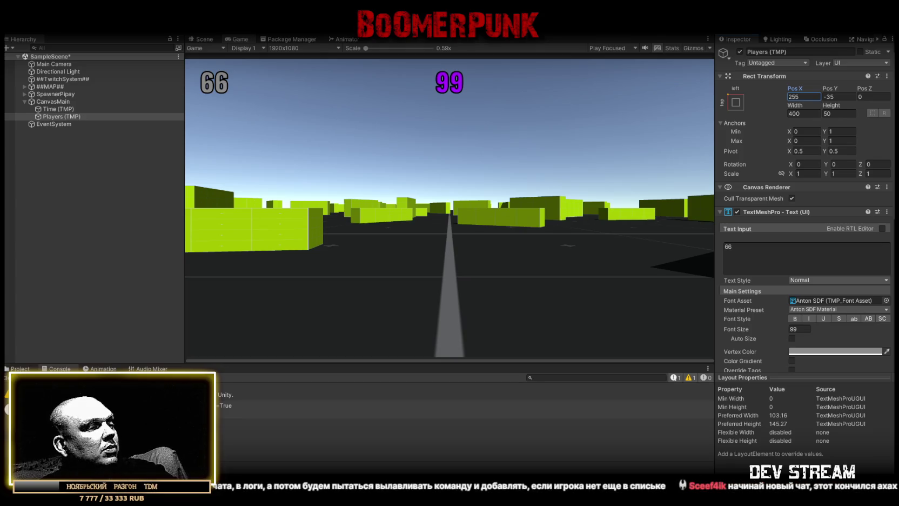
Step: Replace the old TwitchChatConnector code with the pasted new lobby-counter version
key(alt+Tab)
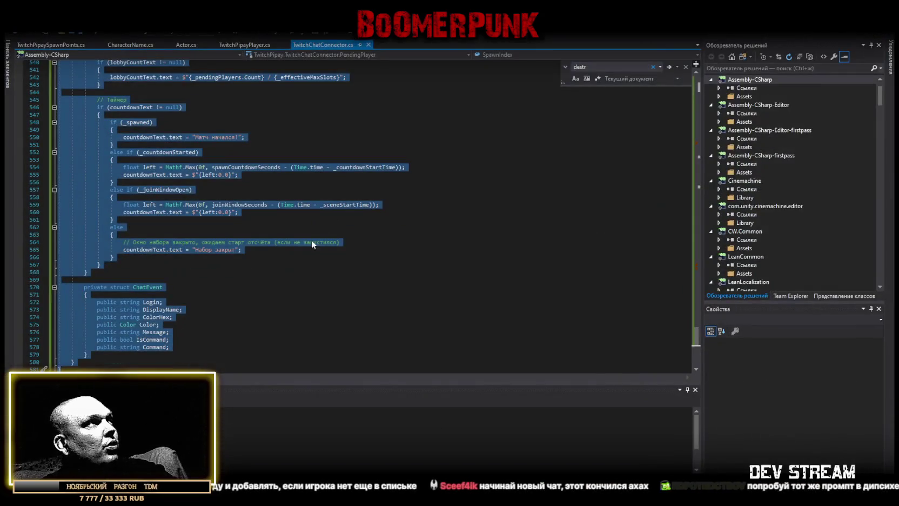
key(Delete)
key(ctrl+a)
key(ctrl+v)
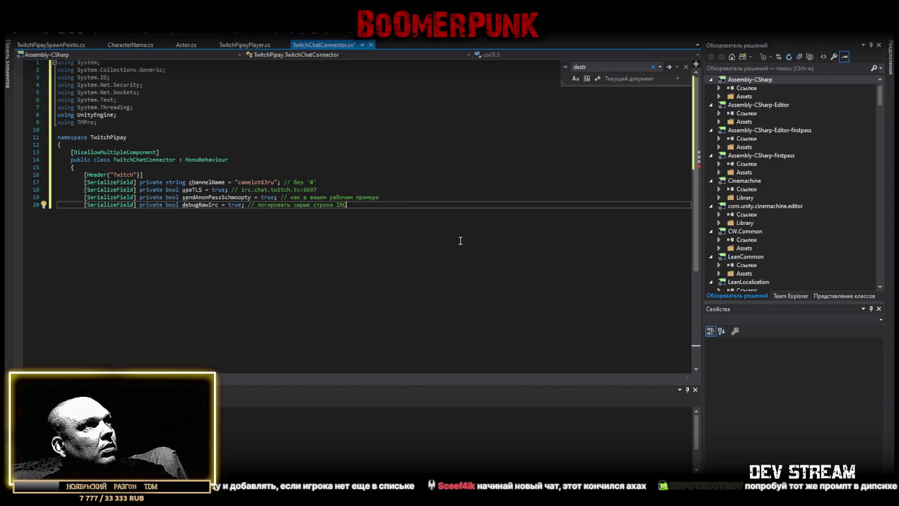
key(ctrl+v)
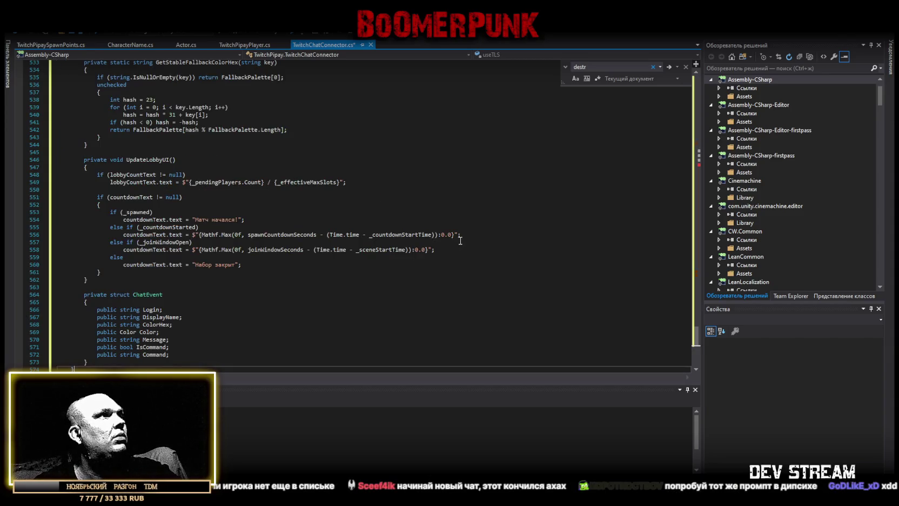
scroll(282, 258, down, 2)
scroll(282, 259, down, 3)
Step: Add the missing closing brace, save the script, and return to Unity
key(Return)
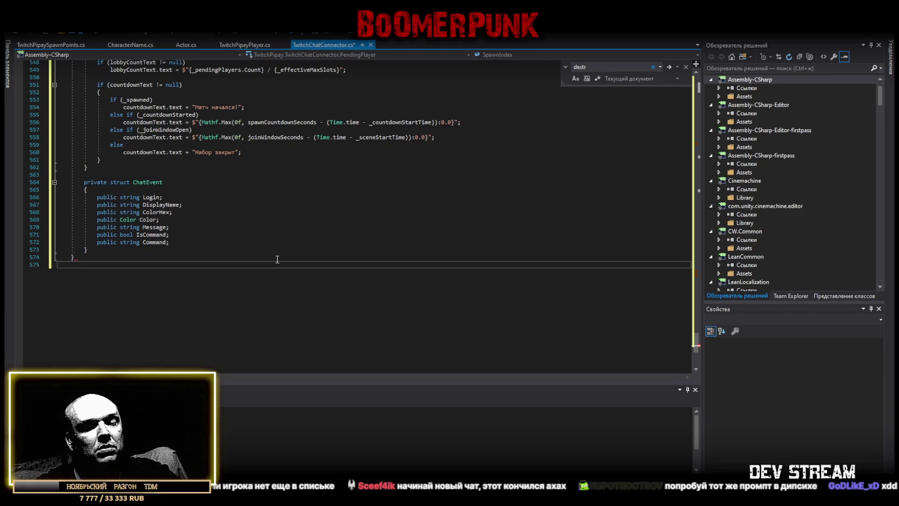
text(})
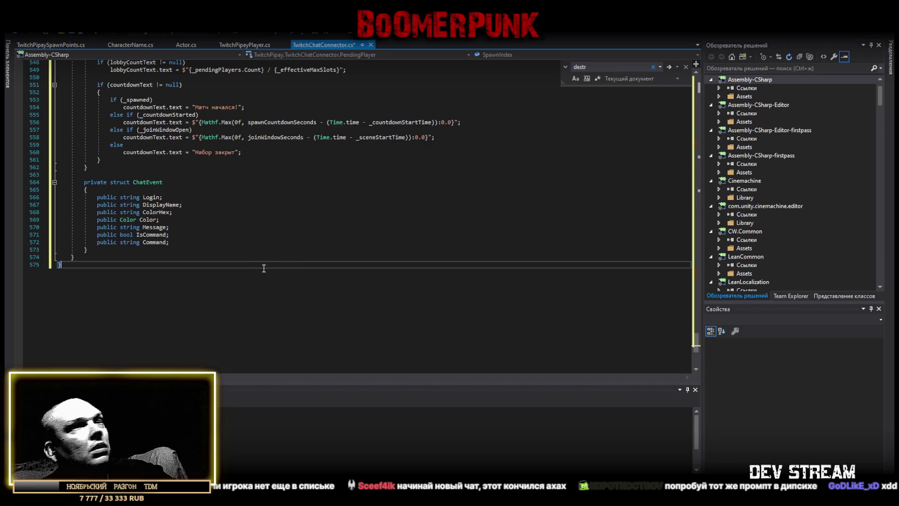
key(ctrl+s)
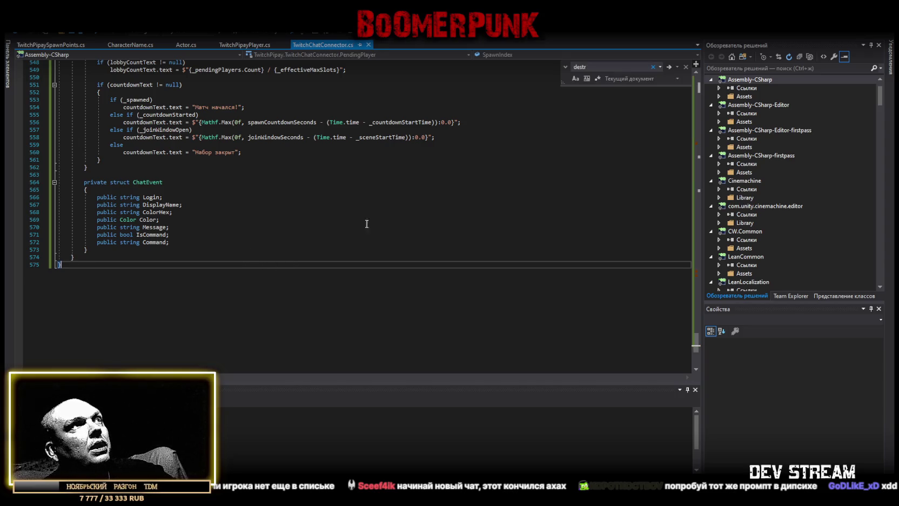
key(alt+Tab)
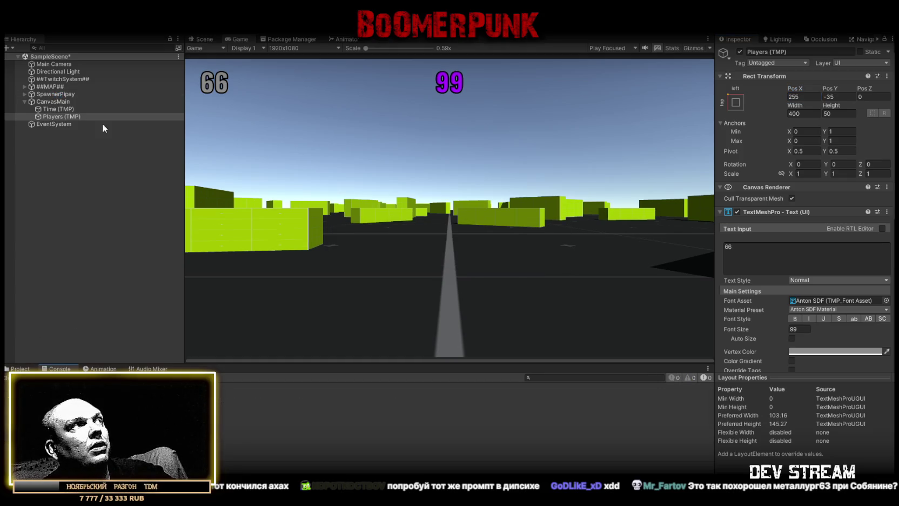
Step: Inspect the canvas, spawner, map and Twitch Chat Connector objects, then show the Project panel
click(61, 103)
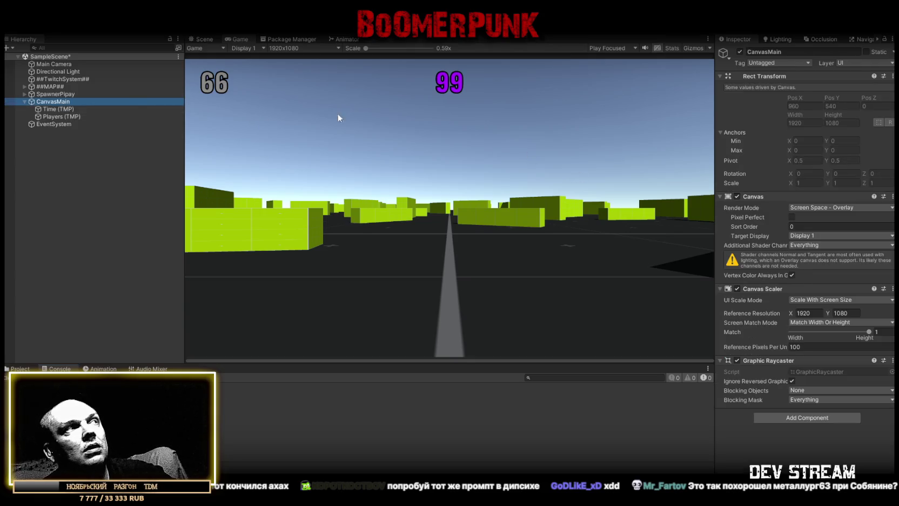
click(78, 93)
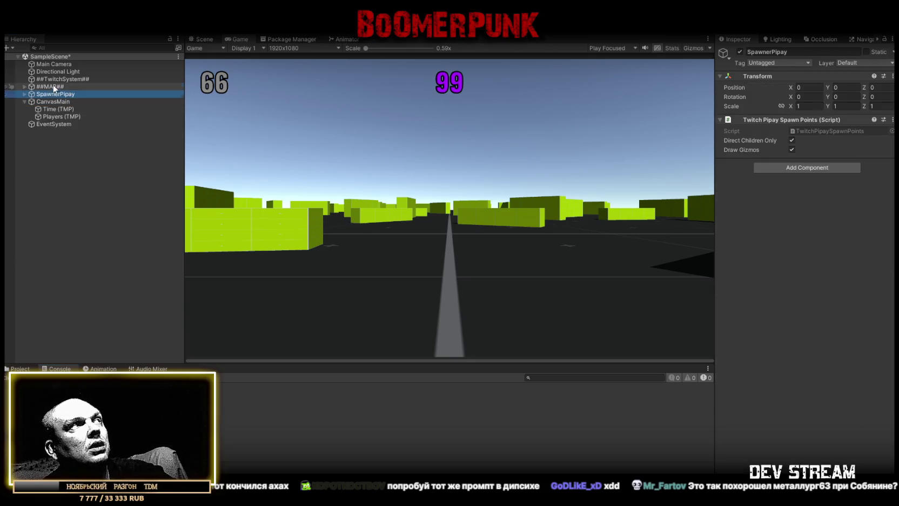
click(61, 86)
click(61, 79)
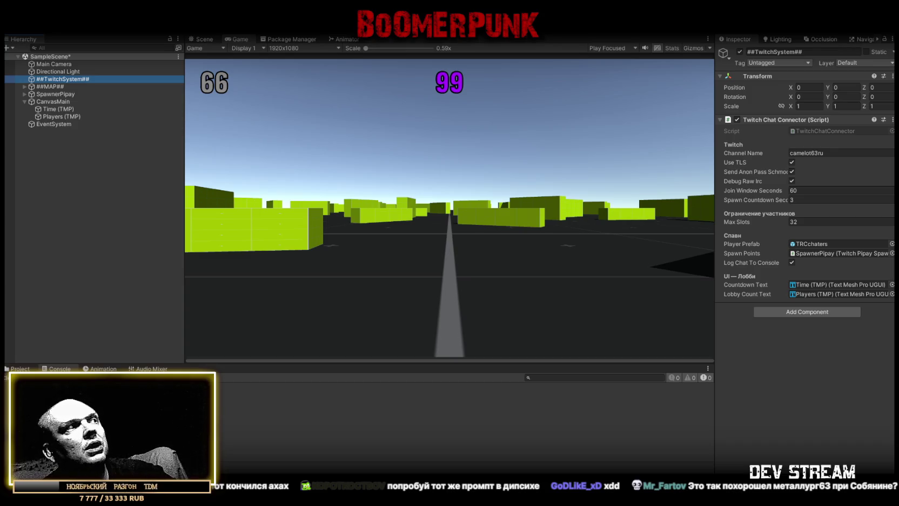
click(19, 369)
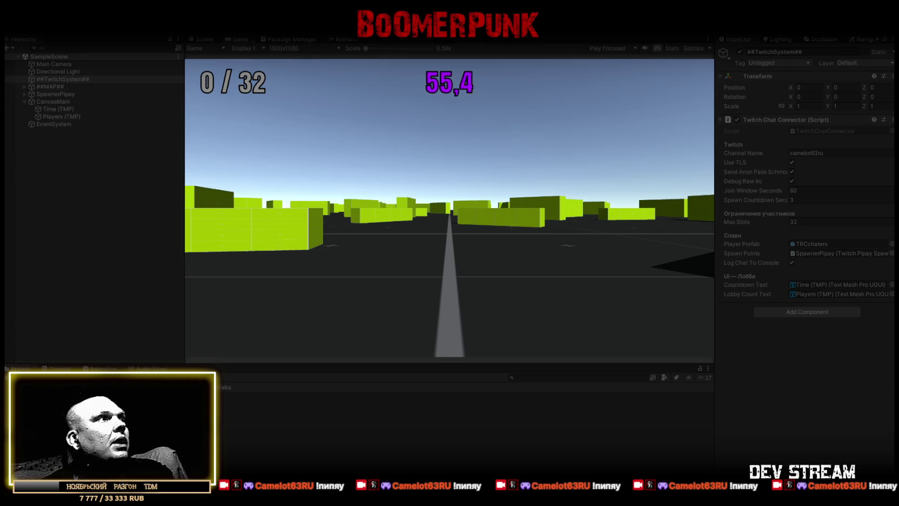
Step: In the Console, read the connection log, display-name chat entry and HtmlColor main-thread error
key(ctrl+shift+c)
scroll(465, 426, up, 1)
scroll(465, 426, down, 1)
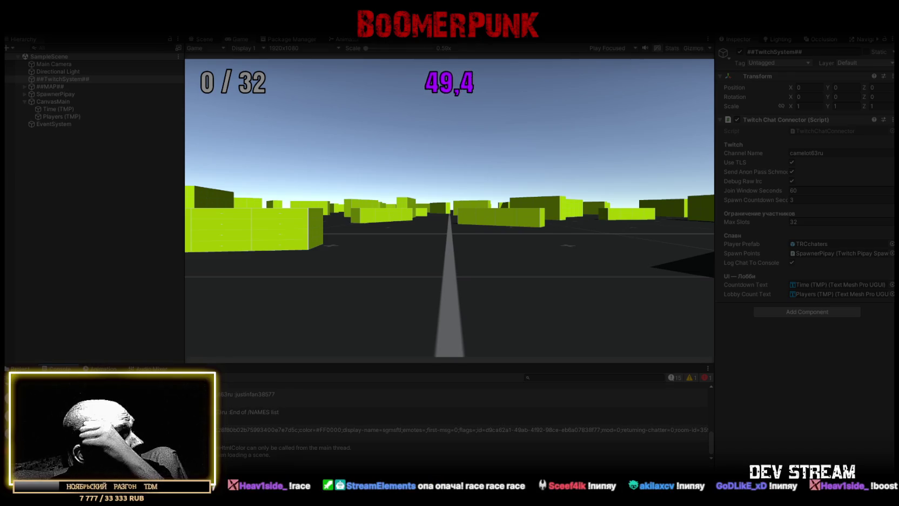
scroll(227, 447, up, 5)
click(227, 444)
scroll(227, 444, down, 5)
click(226, 440)
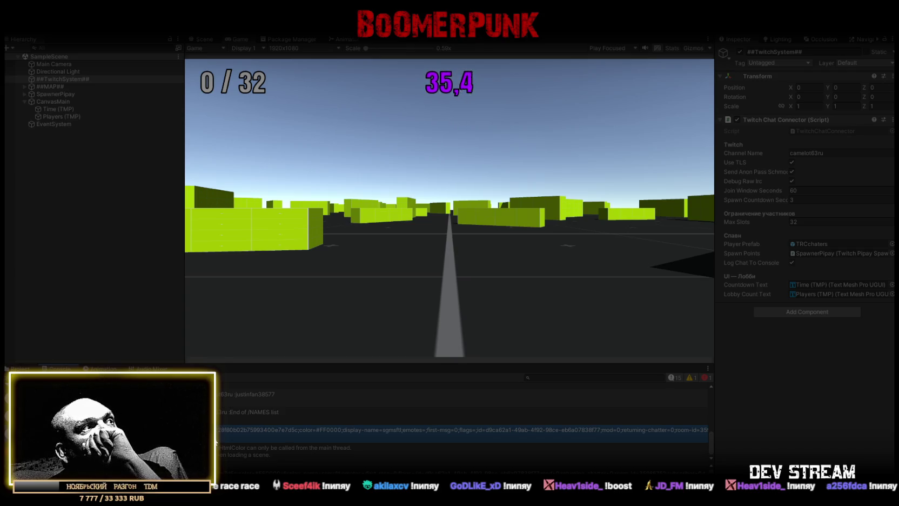
click(225, 448)
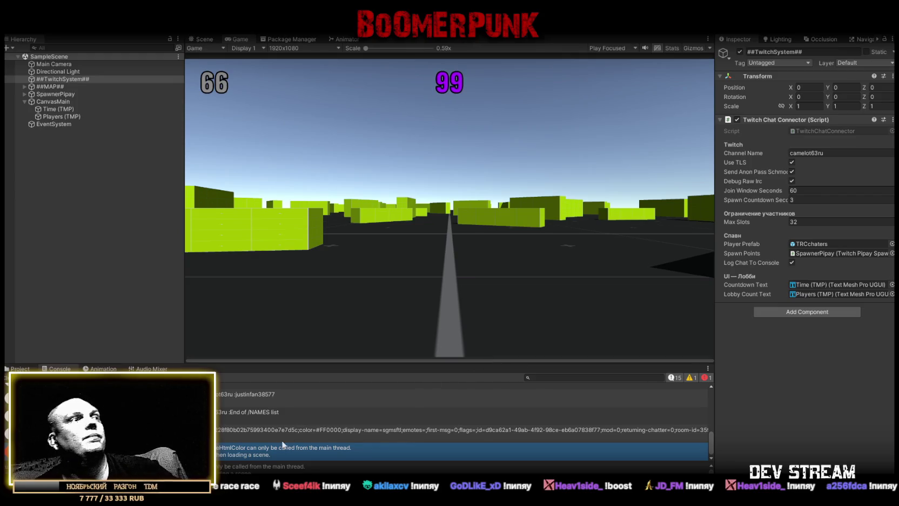
click(227, 432)
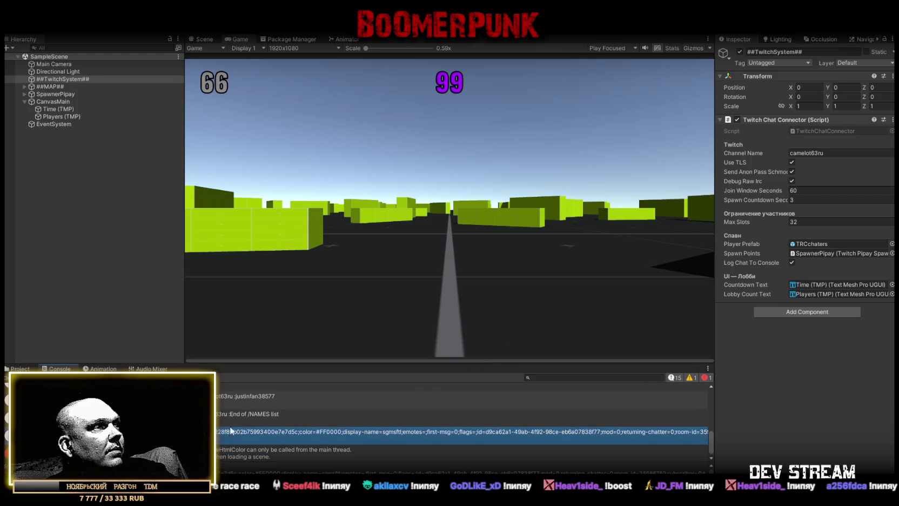
scroll(334, 471, down, 3)
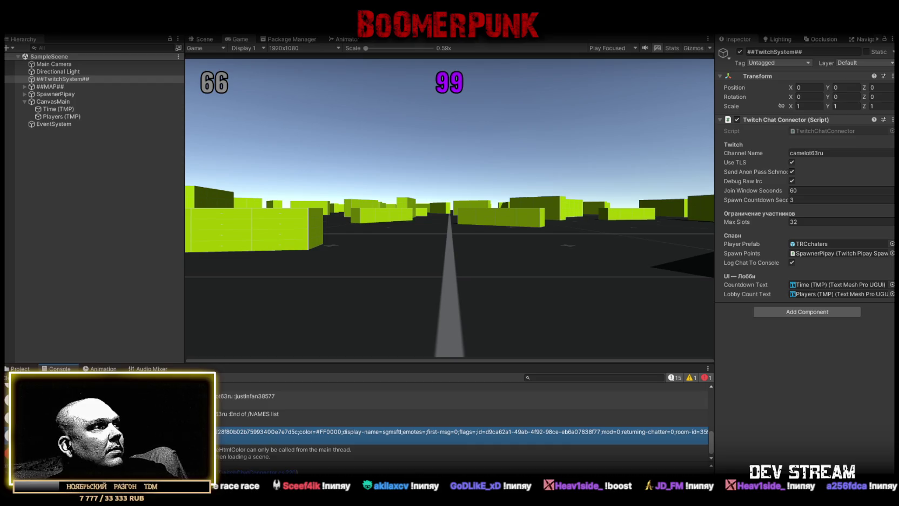
scroll(464, 422, up, 2)
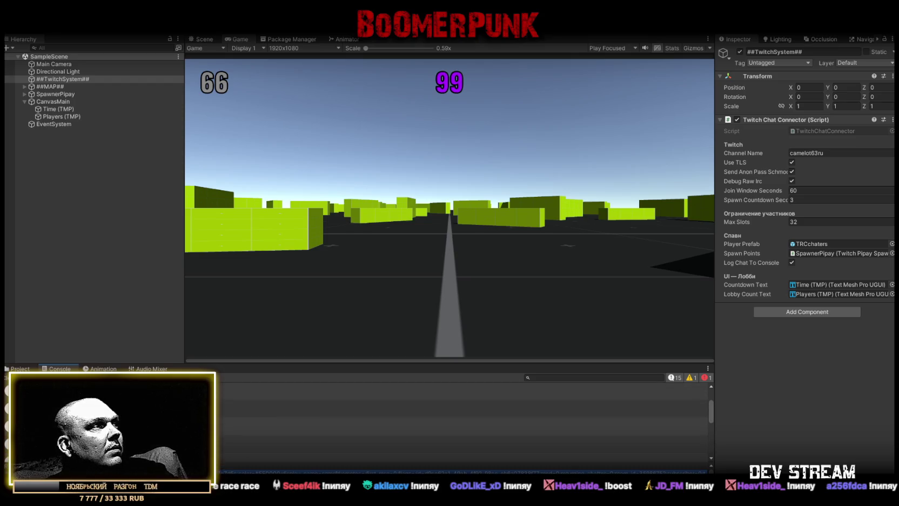
scroll(464, 421, down, 1)
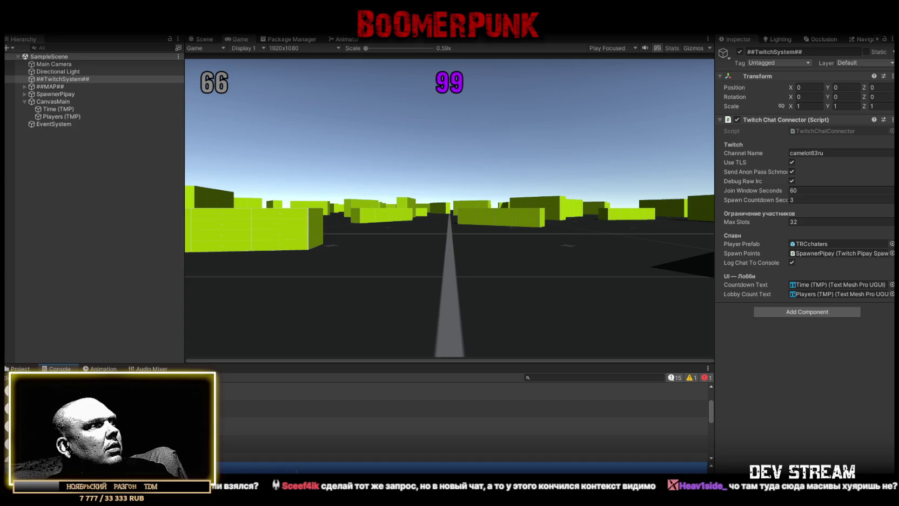
scroll(459, 422, down, 2)
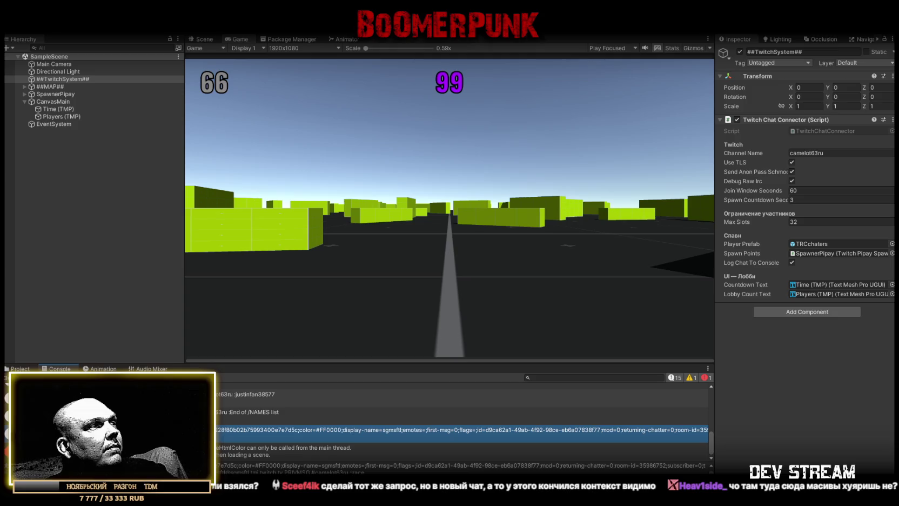
click(378, 450)
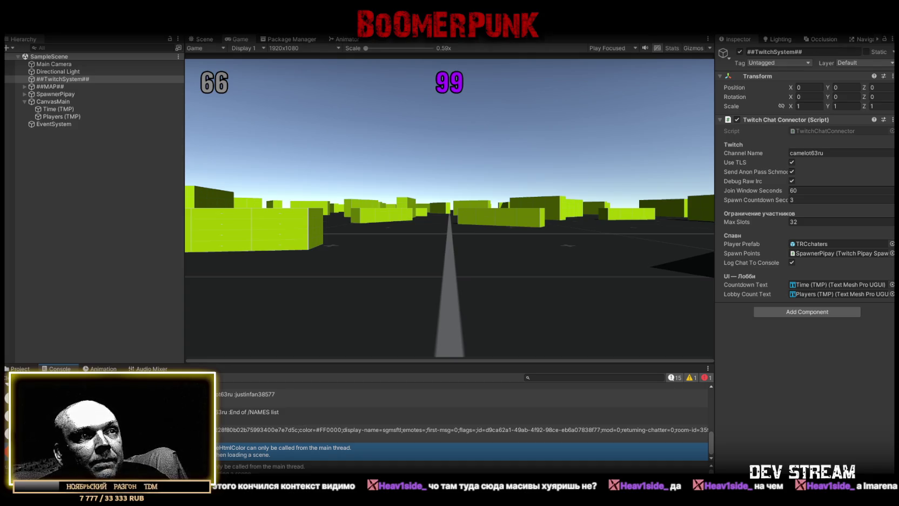
key(alt+Tab)
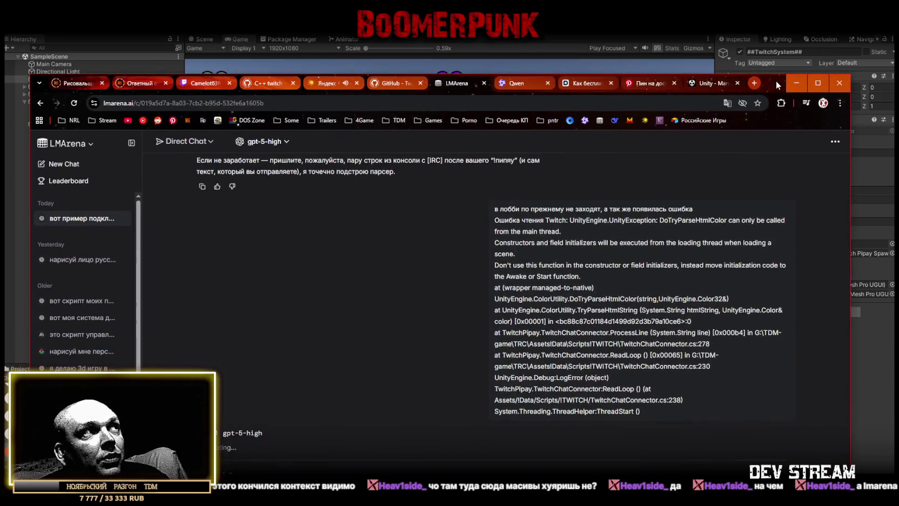
key(alt+Tab)
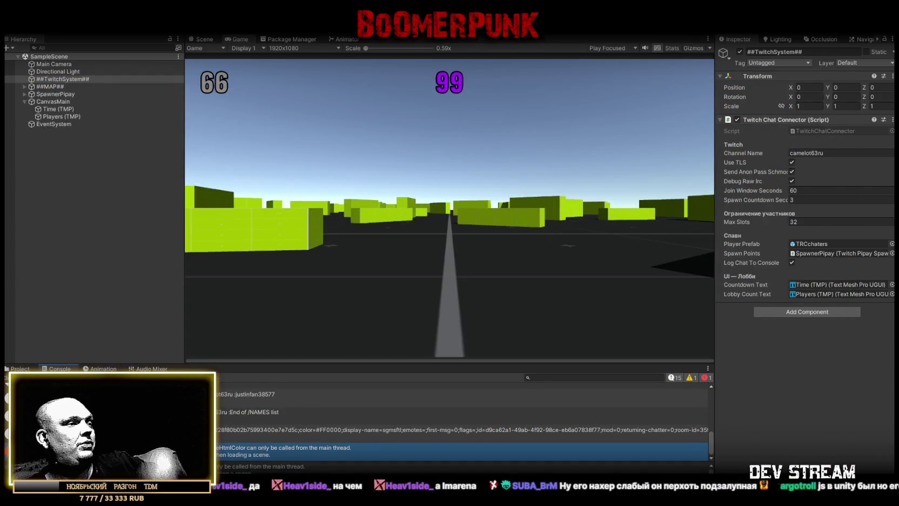
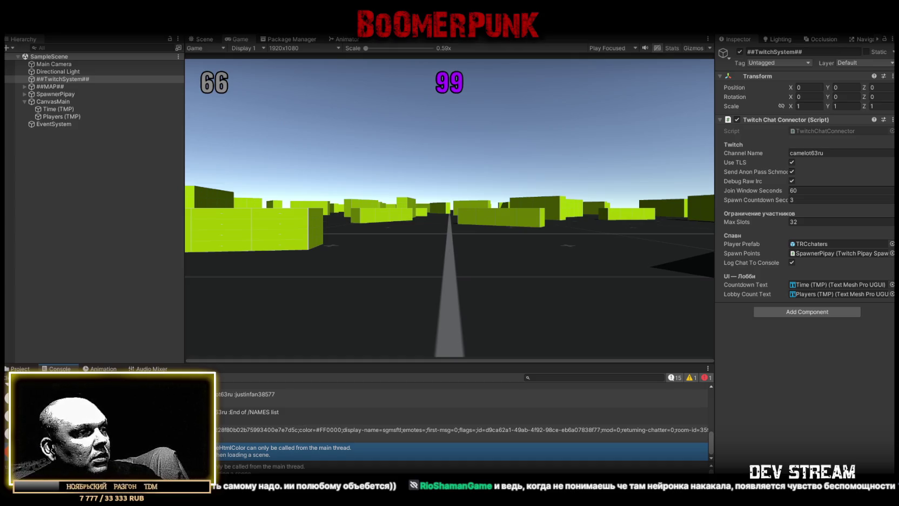
Step: Switch to Visual Studio and select all of the TwitchChatConnector.cs code
key(alt+Tab)
scroll(283, 303, down, 5)
key(ctrl+a)
Step: Paste updated code into TwitchChatConnector.cs and TwitchPipaySpawnPoints.cs, saving the spawn-points script
key(ctrl+v)
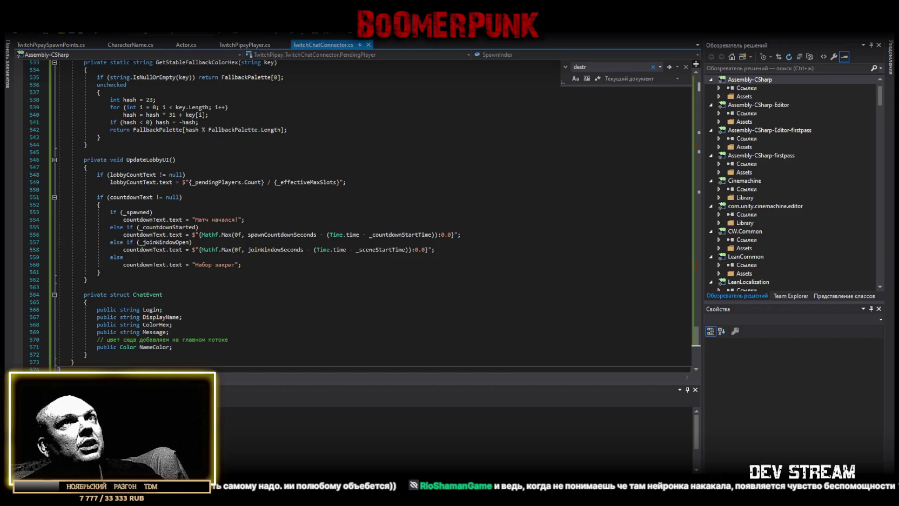
key(alt+Tab)
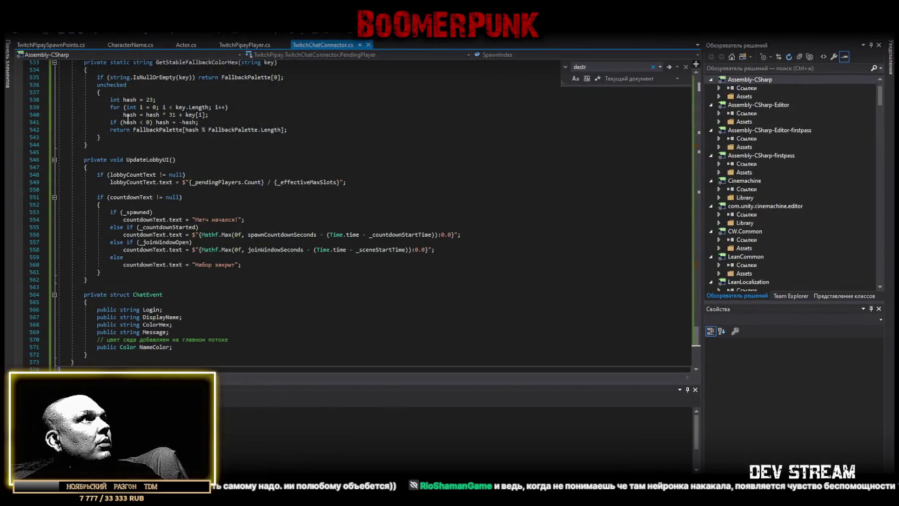
click(60, 47)
scroll(153, 335, down, 4)
key(ctrl+a)
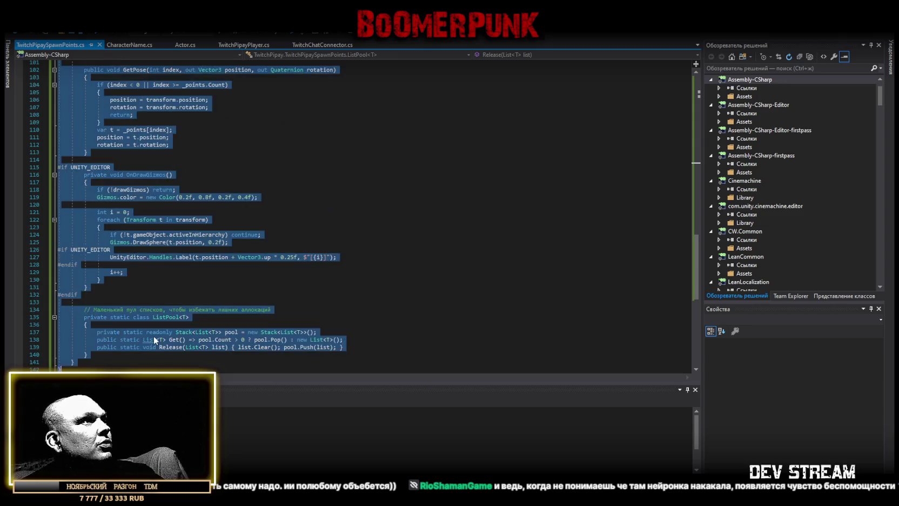
key(ctrl+v)
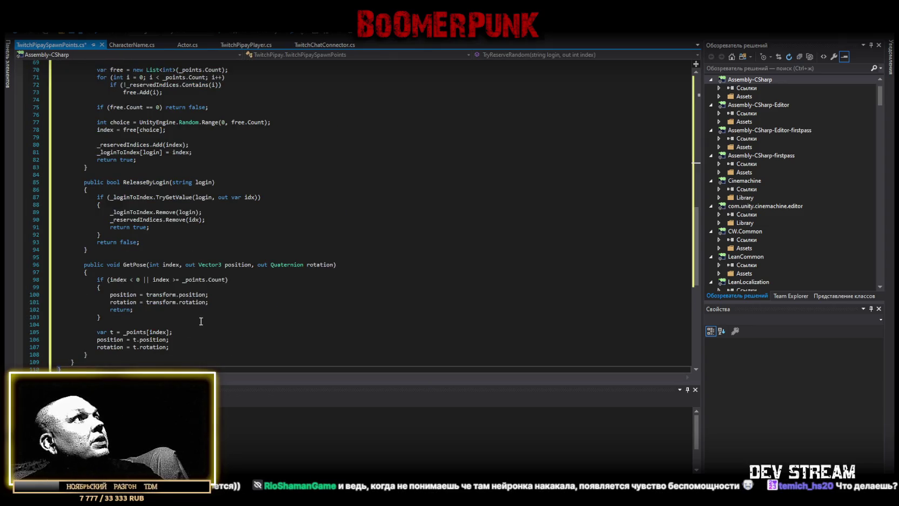
key(ctrl+s)
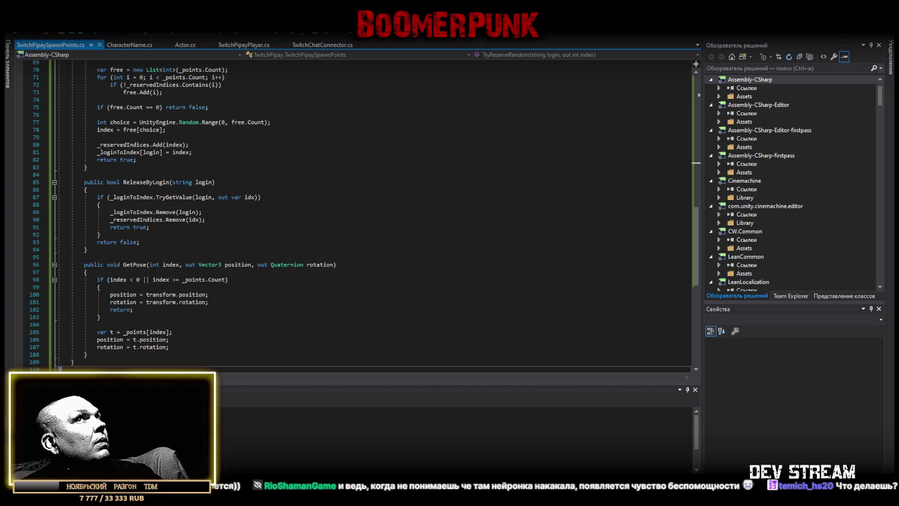
key(alt+Tab)
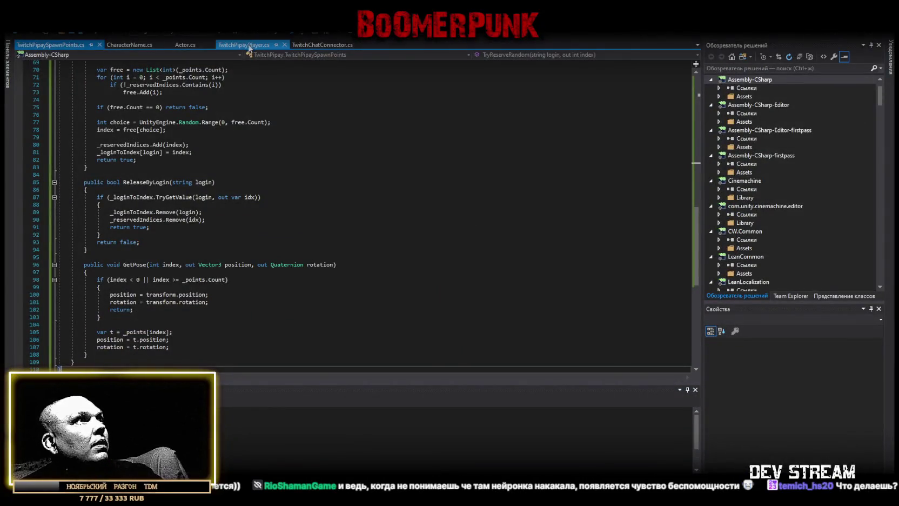
Step: Overwrite TwitchPipayPlayer.cs with the new code, save it, and return to Unity
click(248, 47)
scroll(161, 297, down, 3)
key(ctrl+a)
key(ctrl+v)
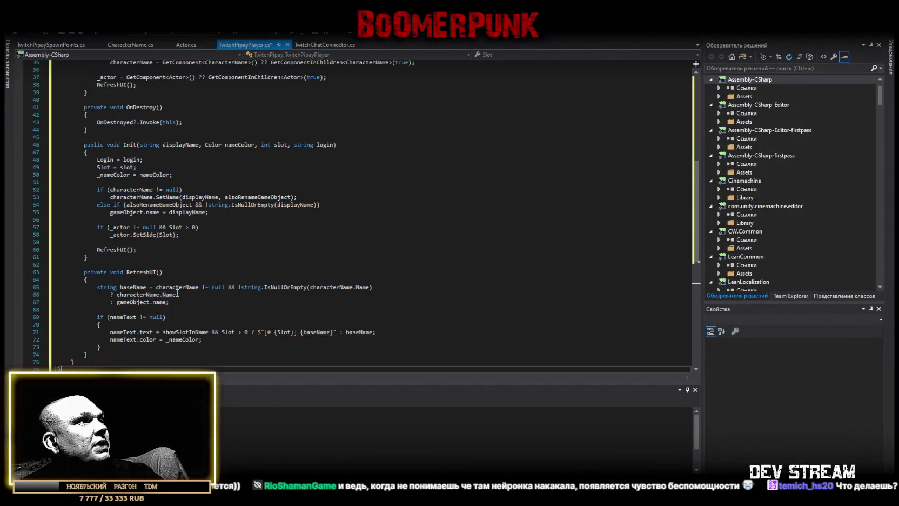
key(ctrl+s)
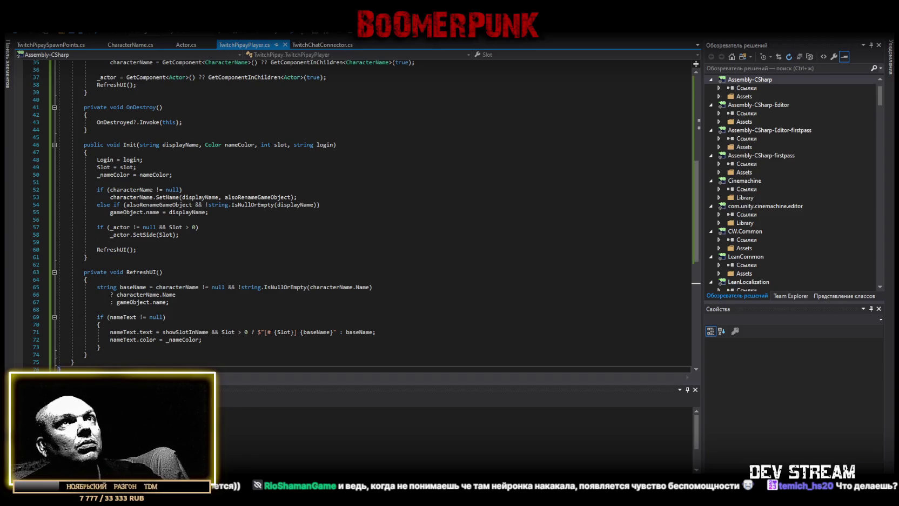
key(alt+Tab)
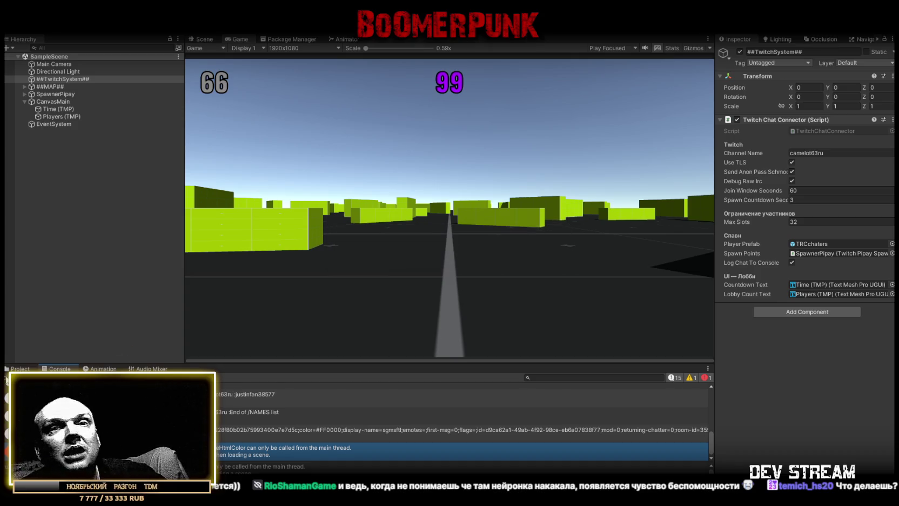
Step: Inspect SpawnerPipay and the TRCchaters prefab's Twitch Pipay Player settings, then focus the game view
click(20, 368)
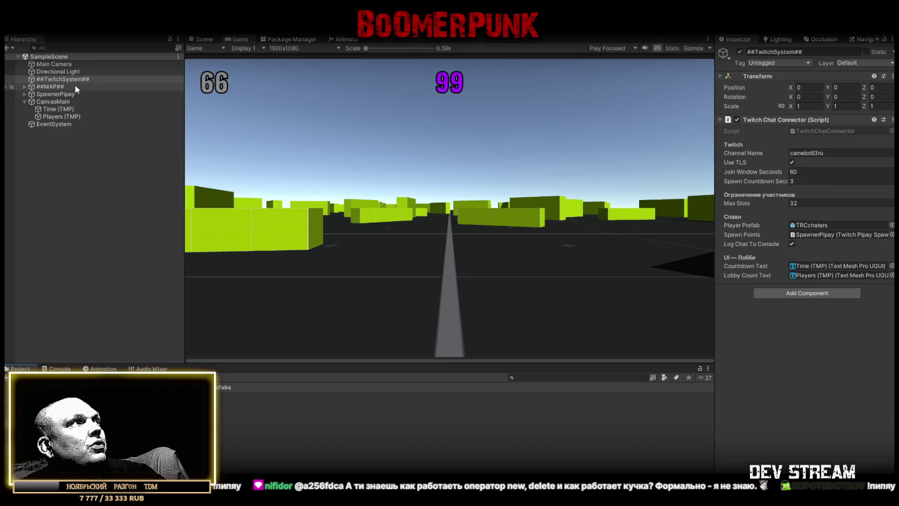
click(63, 94)
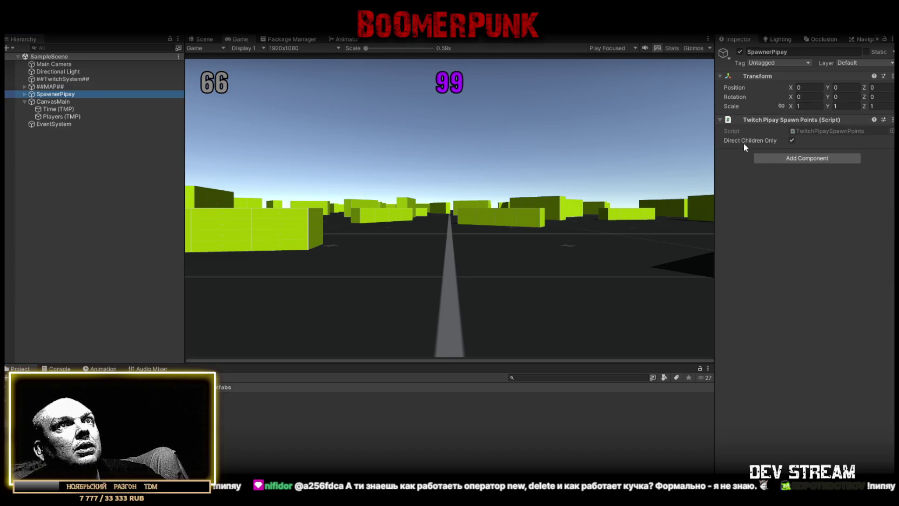
mouse_move(108, 94)
mouse_down()
mouse_move(218, 388)
mouse_move(378, 395)
mouse_up()
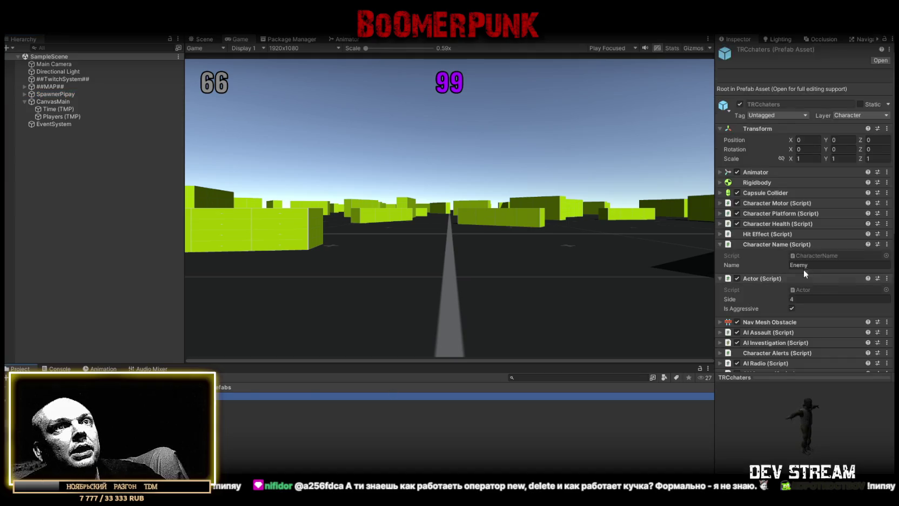
scroll(801, 274, down, 5)
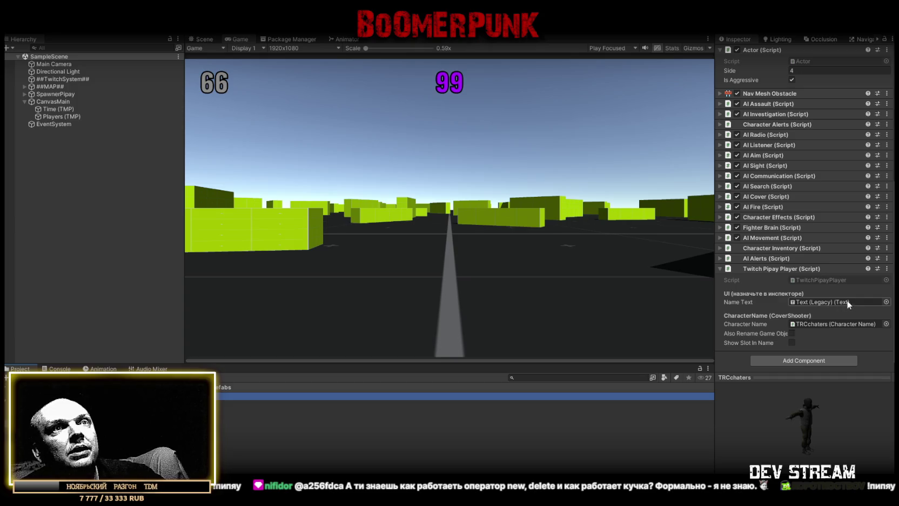
click(528, 226)
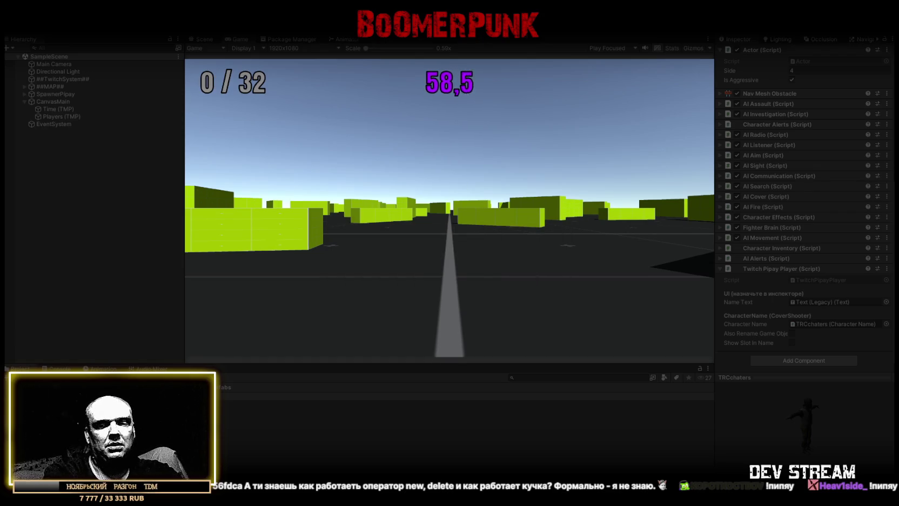
Step: Watch the Console log while the lobby runs, then go back to Visual Studio
key(ctrl+shift+c)
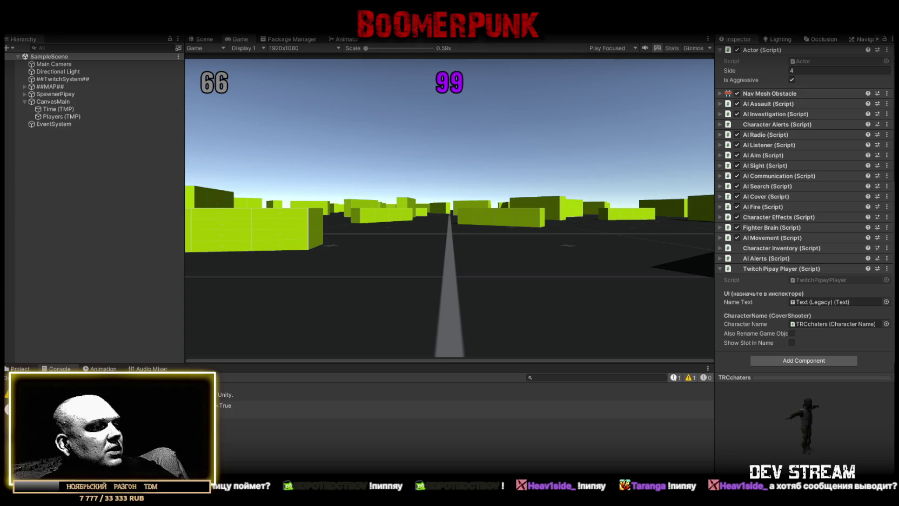
key(alt+Tab)
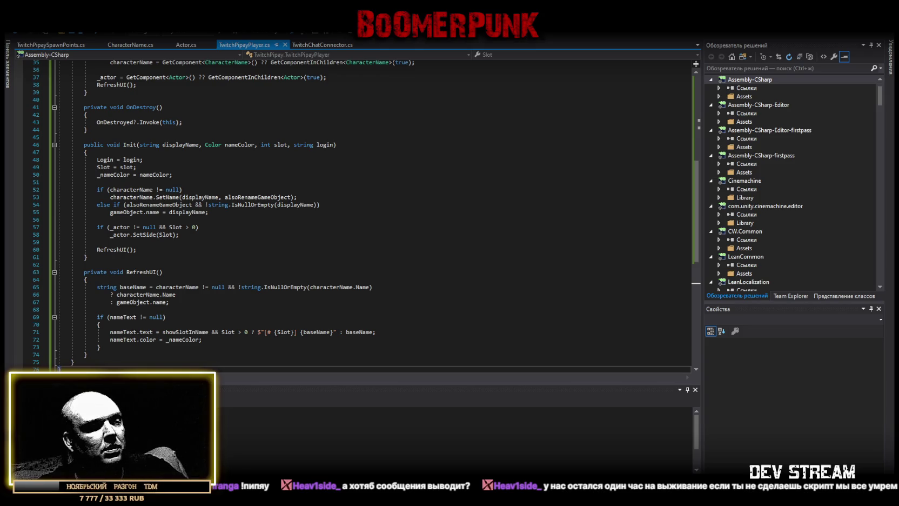
Step: Select all code in TwitchChatConnector.cs, then in TwitchPipayPlayer.cs, before moving to TwitchPipaySpawnPoints.cs
click(323, 45)
scroll(250, 292, down, 5)
key(ctrl+a)
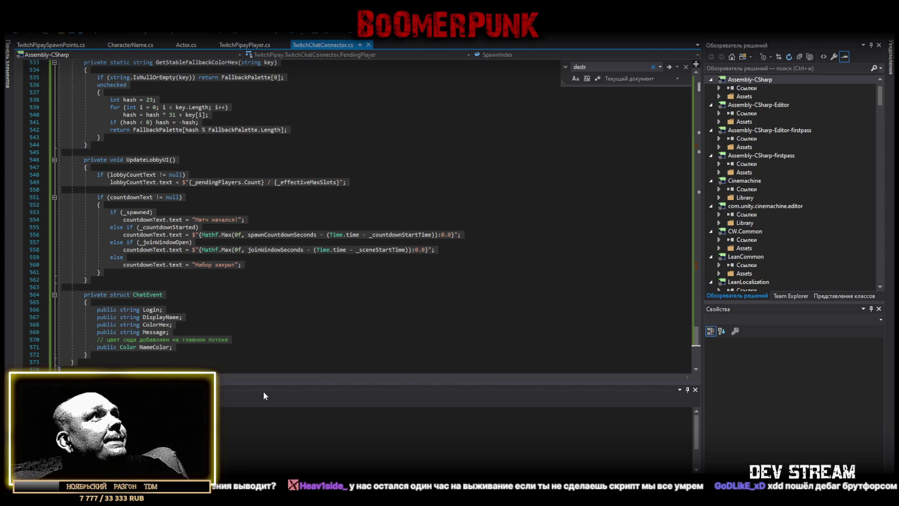
click(244, 45)
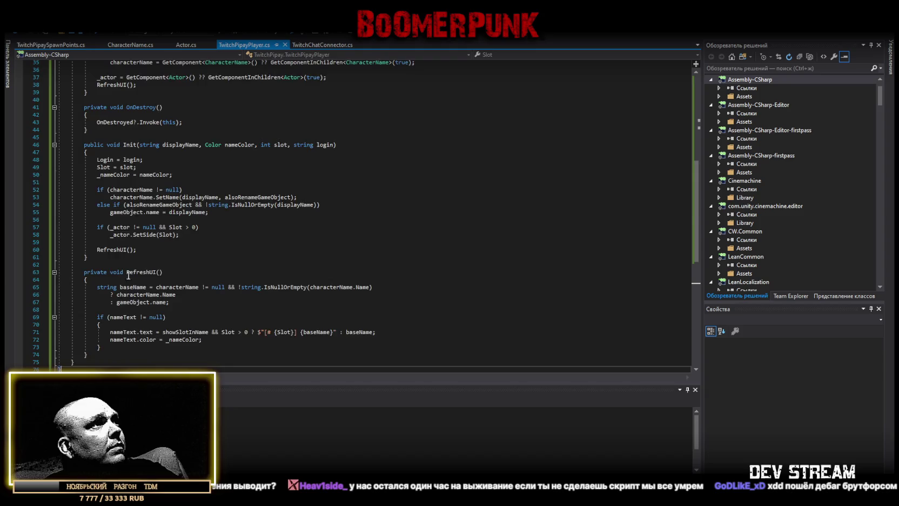
key(ctrl+a)
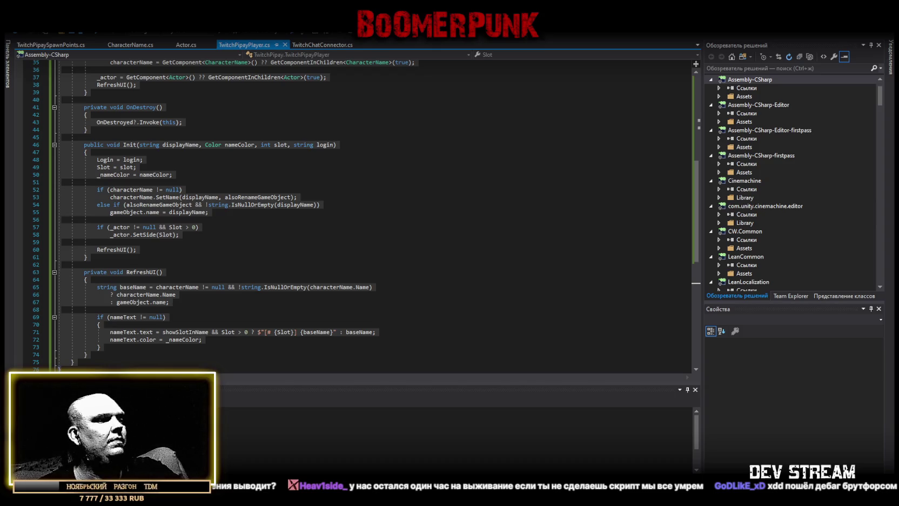
click(51, 44)
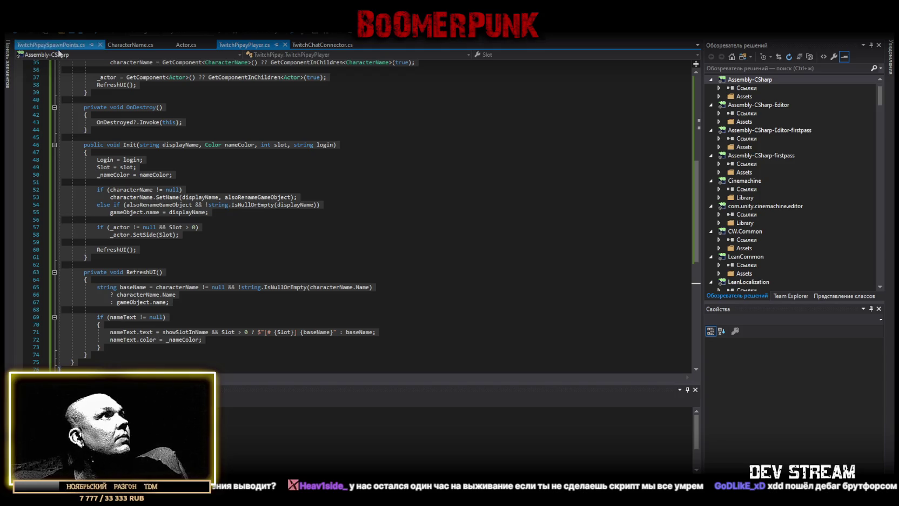
Step: Select all of the TwitchPipaySpawnPoints.cs code, then return to the Unity Editor
scroll(255, 344, down, 5)
key(ctrl+a)
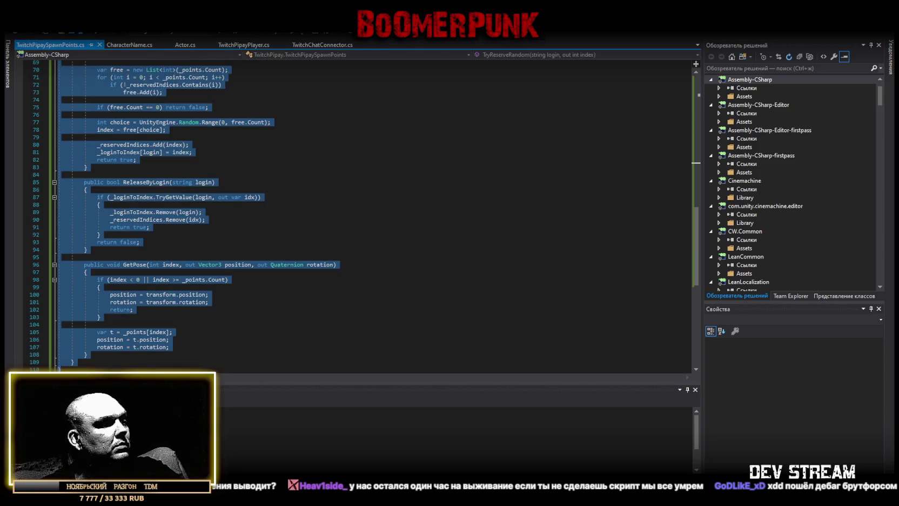
key(alt+Tab)
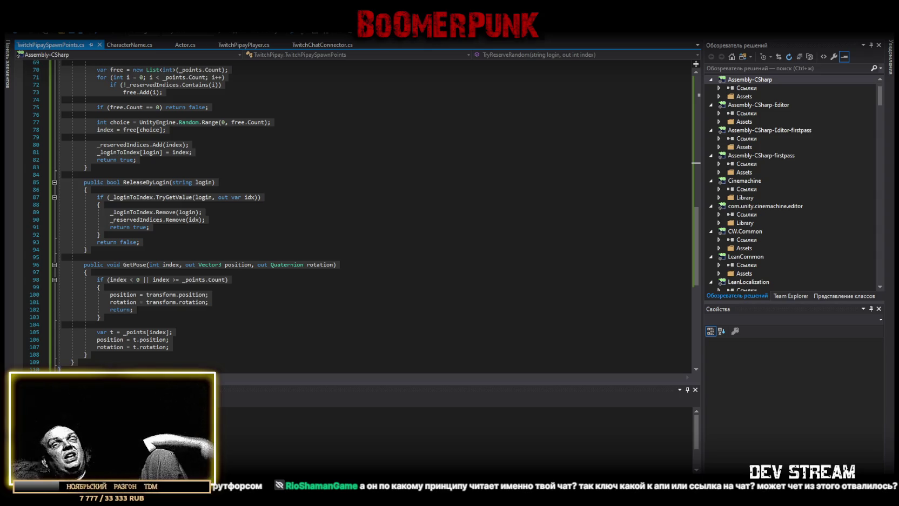
key(alt+Tab)
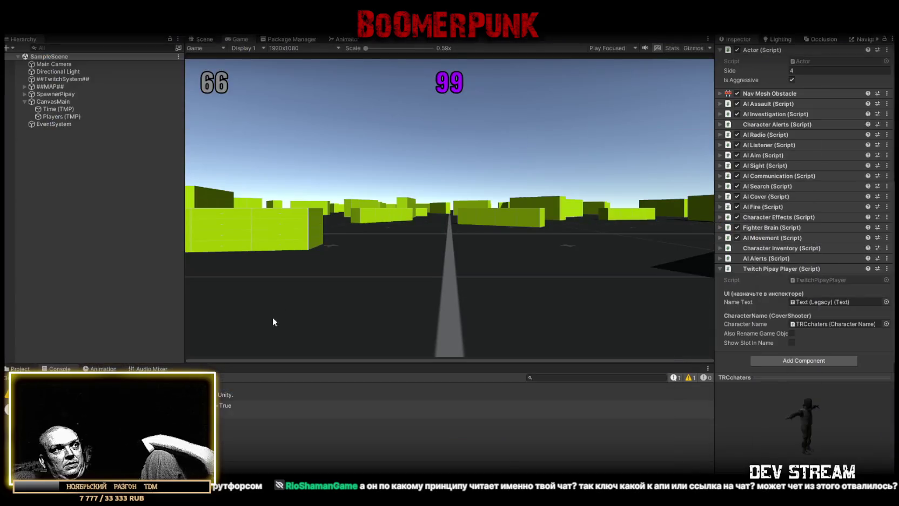
Step: Select the 'True' console message, then the ##TwitchSystem## object
click(238, 409)
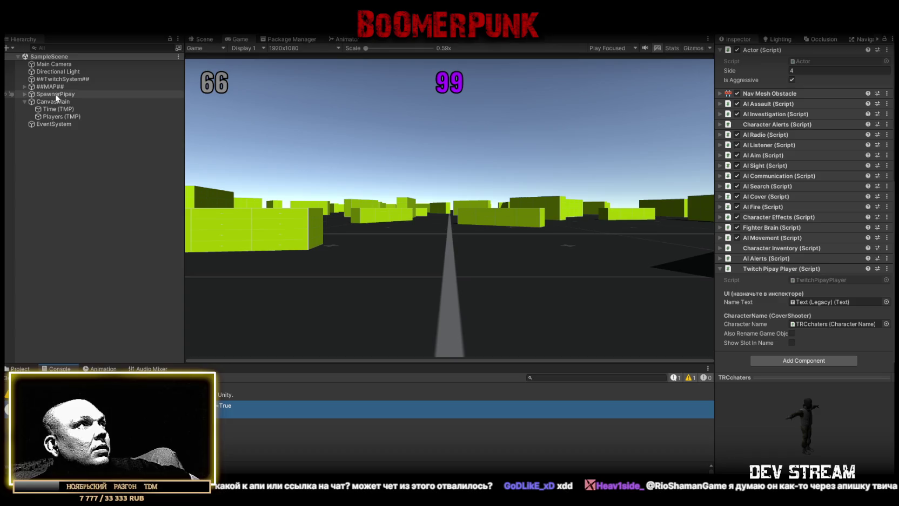
click(61, 79)
Step: Edit and confirm the Channel Name field in the Twitch Chat Connector component
click(838, 153)
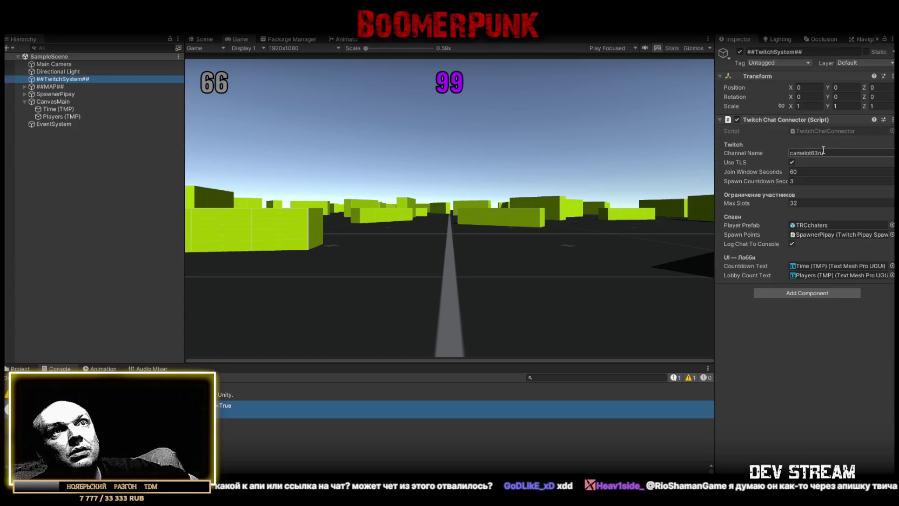
click(861, 154)
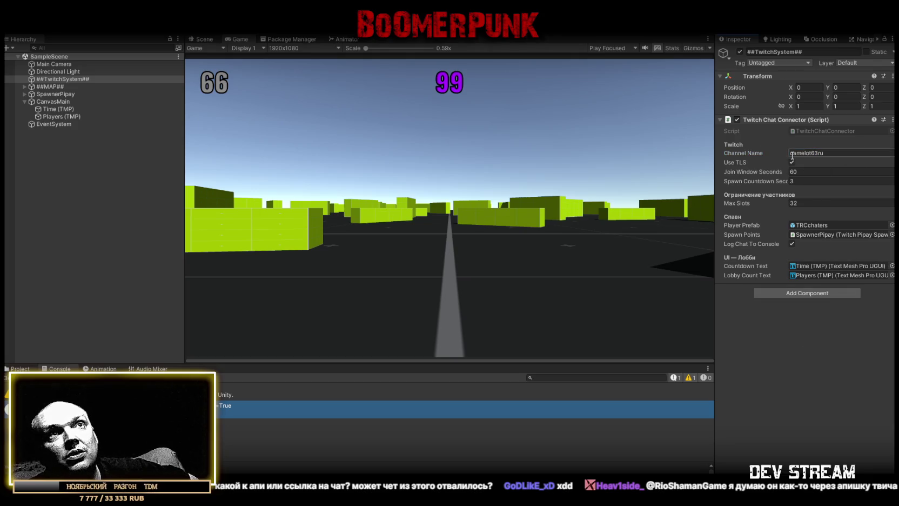
key(Return)
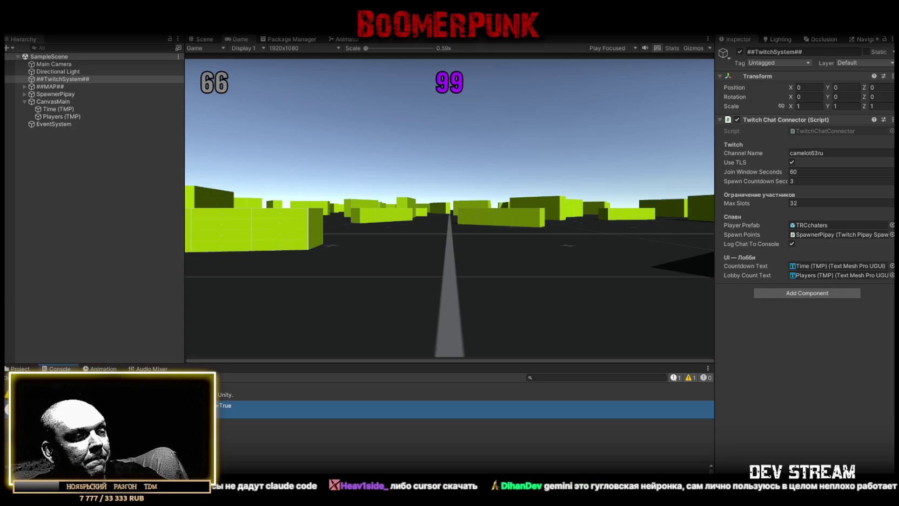
key(alt+Tab)
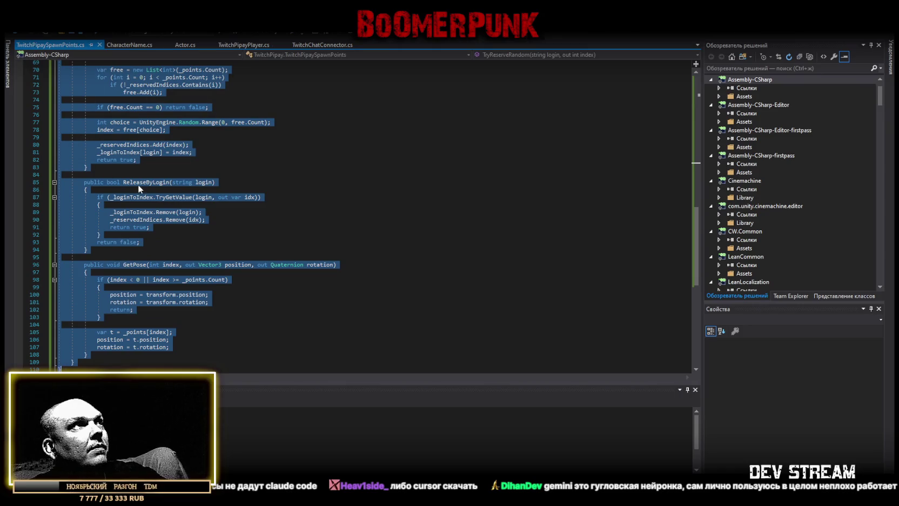
Step: Select all of the TwitchPipayPlayer.cs code and scroll through it
scroll(130, 175, down, 2)
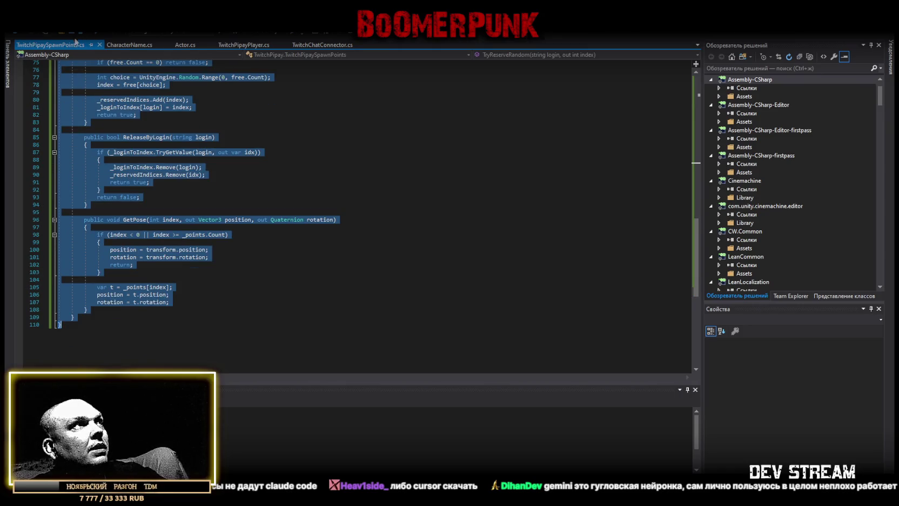
click(239, 44)
click(108, 330)
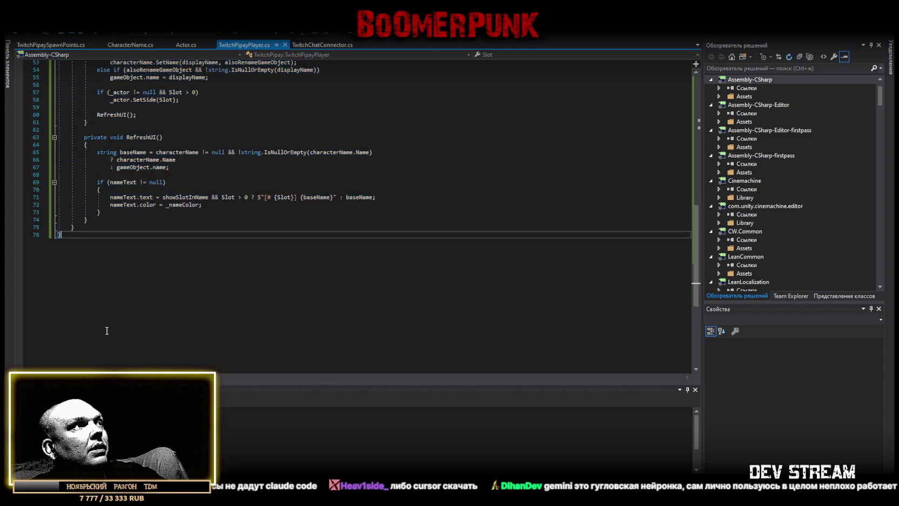
key(ctrl+a)
scroll(260, 336, down, 5)
scroll(260, 336, down, 2)
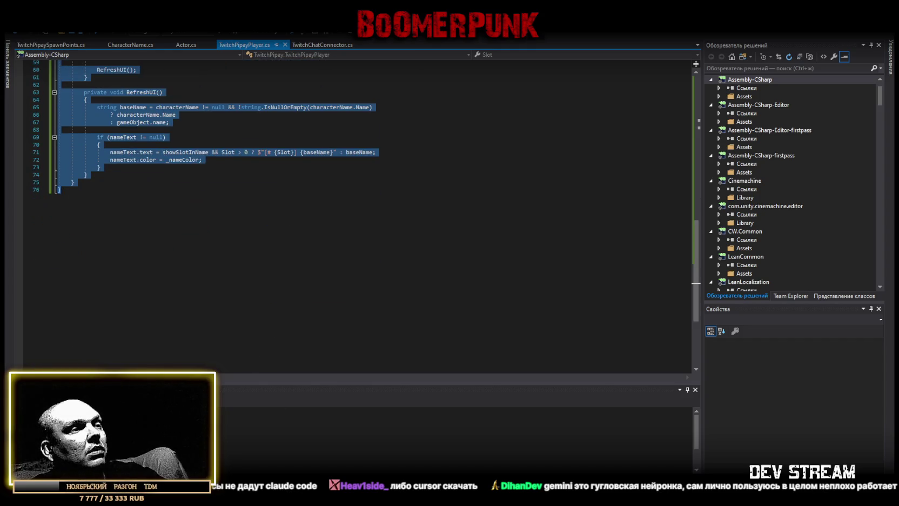
key(alt+Tab)
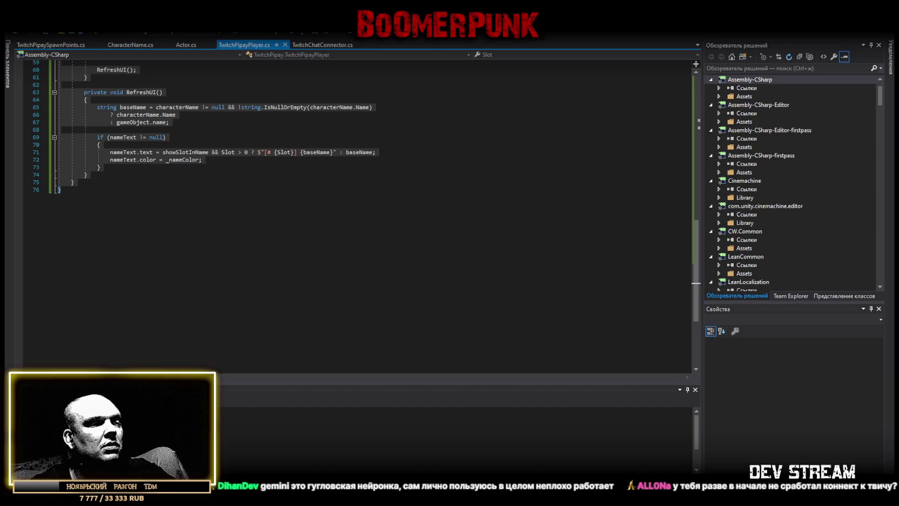
Step: Return to TwitchPipaySpawnPoints.cs and clear the selection in its code
click(35, 45)
scroll(160, 291, down, 5)
scroll(161, 305, up, 7)
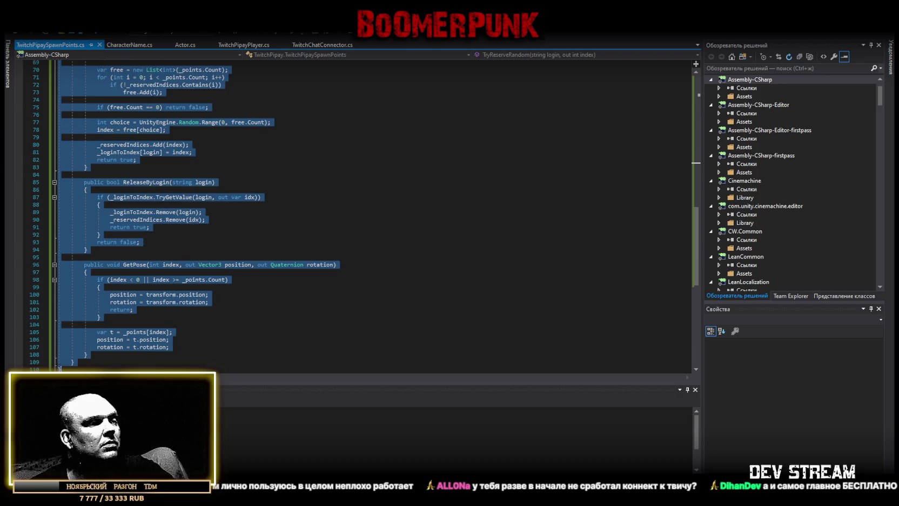
click(161, 305)
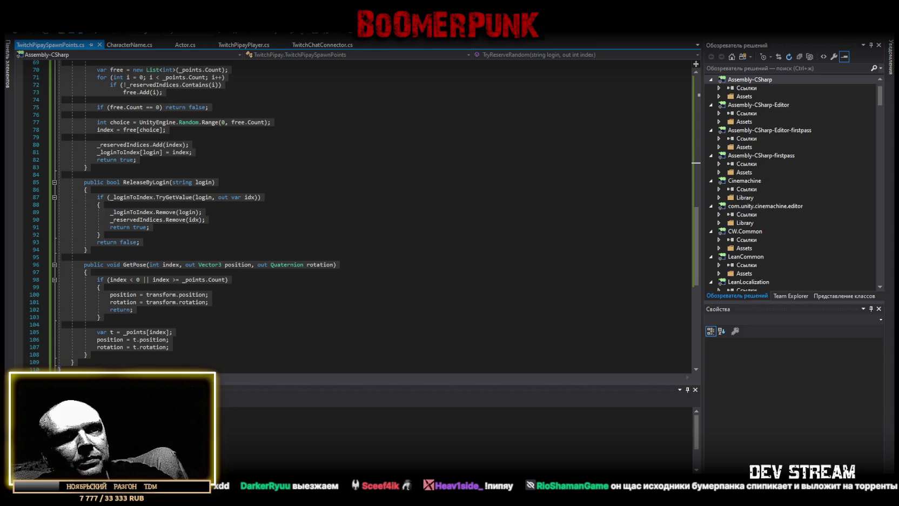
Step: Select all the TwitchPipaySpawnPoints code, then move from Visual Studio to the BuildWin folder
key(ctrl+a)
key(alt+Tab)
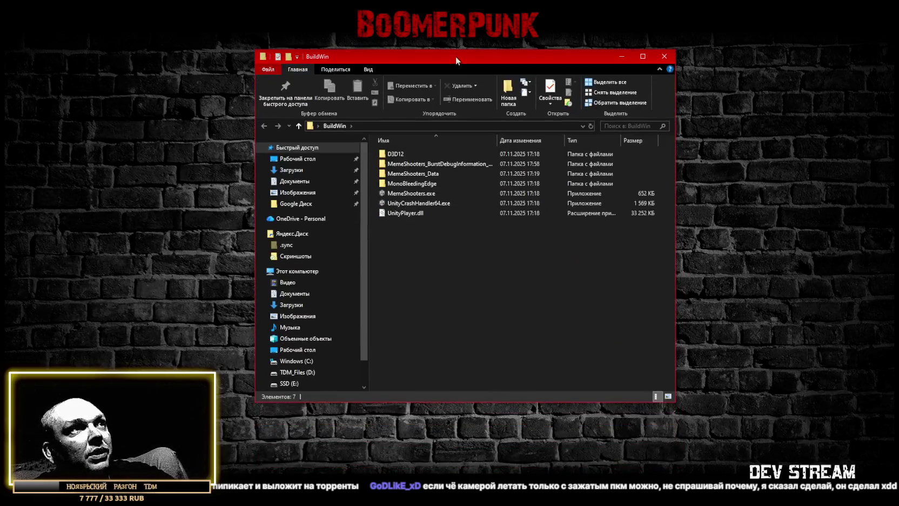
Step: Run the 652 KB MemeShooters.exe build from the BuildWin folder
click(406, 196)
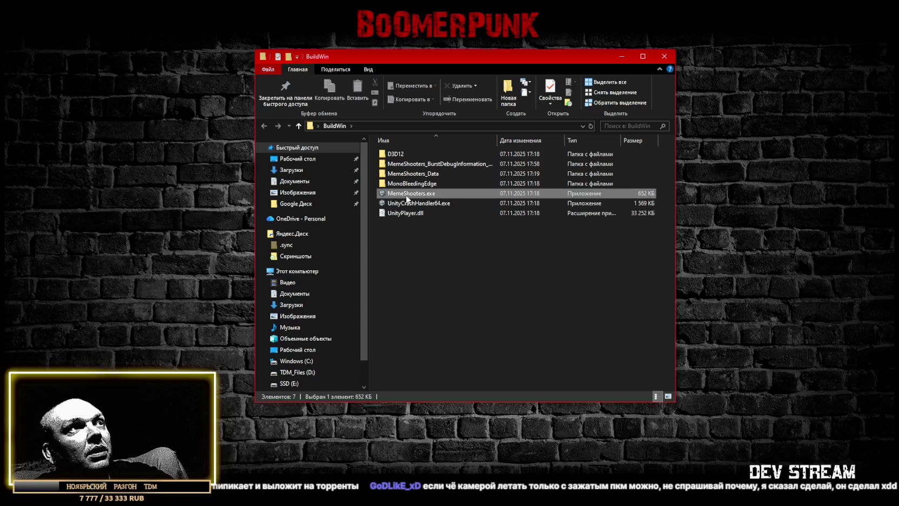
double_click(406, 197)
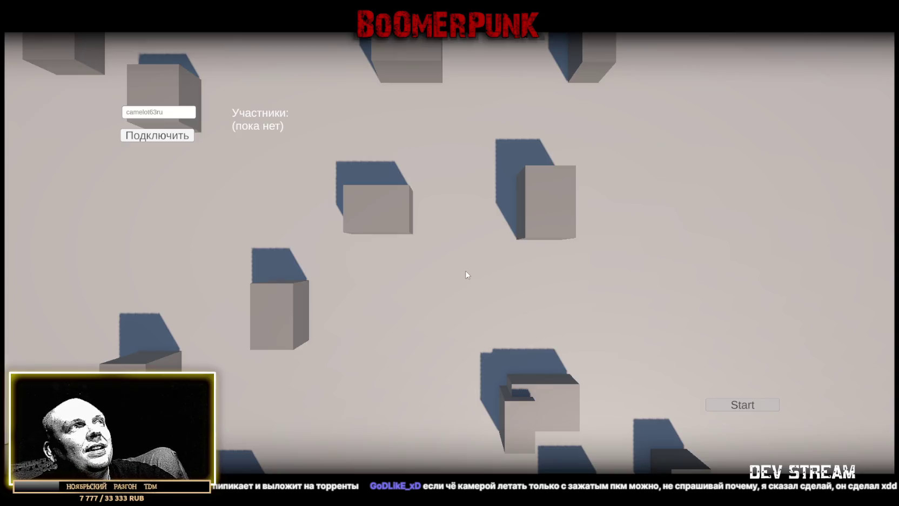
Step: Remove stray letters from the channel name, connect, and start the match once chatters join
click(132, 113)
click(178, 113)
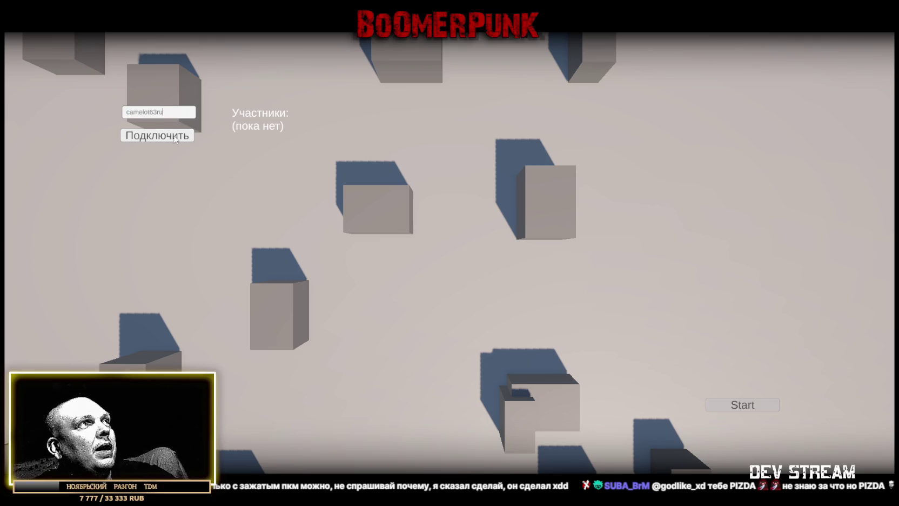
text(фыв)
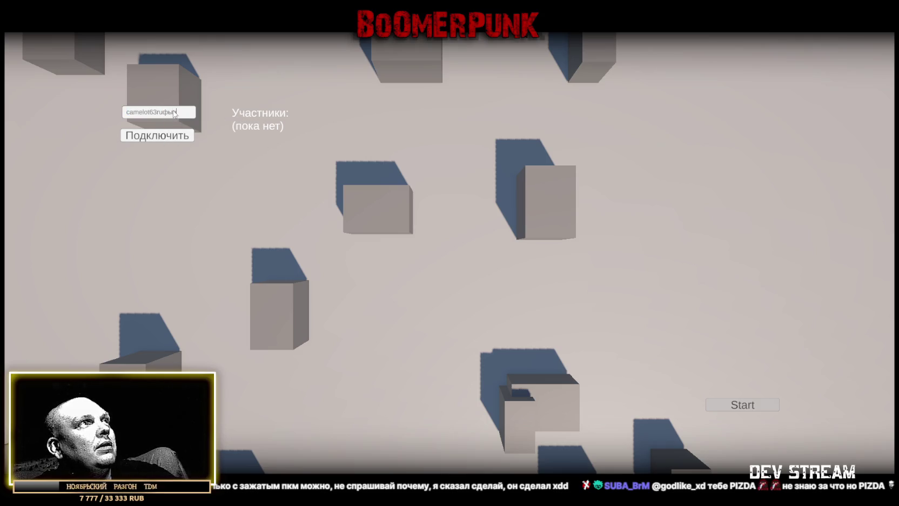
key(BackSpace)
key(BackSpace)
key(BackSpace)
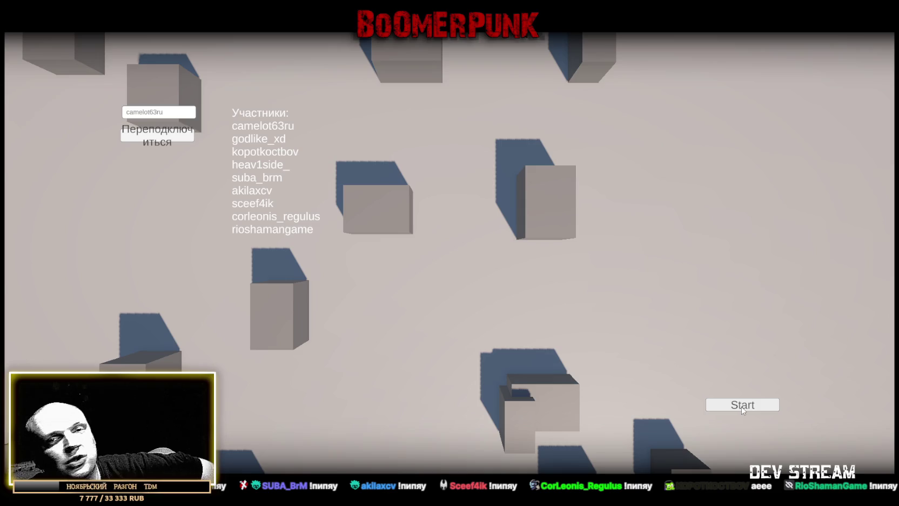
click(741, 406)
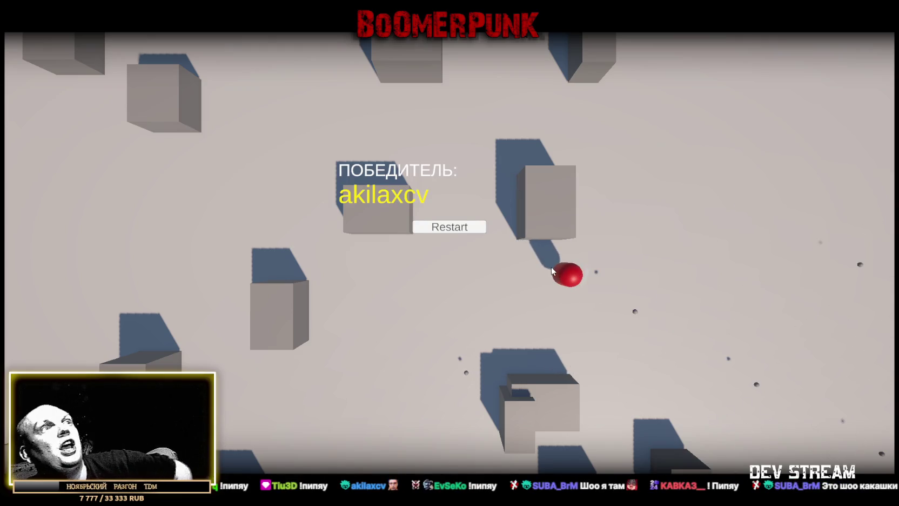
Step: Restart from the ПОБЕДИТЕЛЬ winner screen to return to the lobby
click(451, 228)
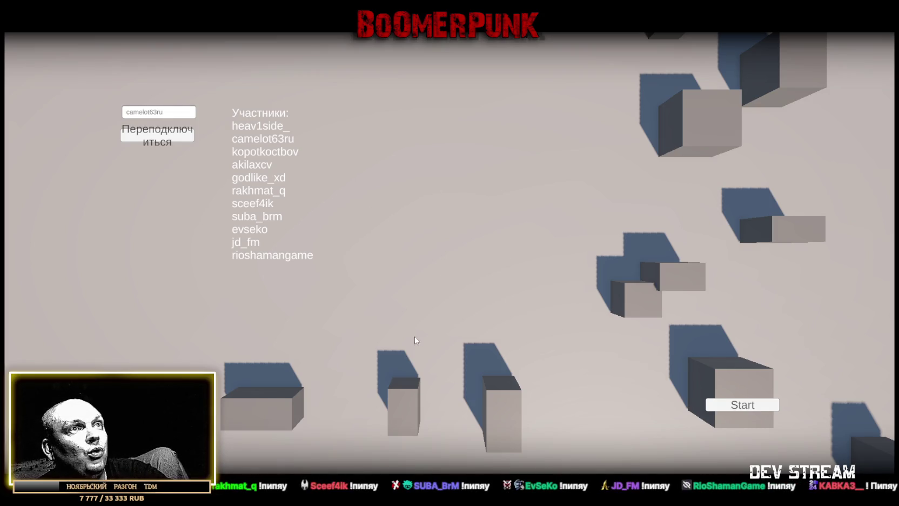
Step: Start a second match with the eleven chatters, then quit the game with Alt+F4
click(739, 407)
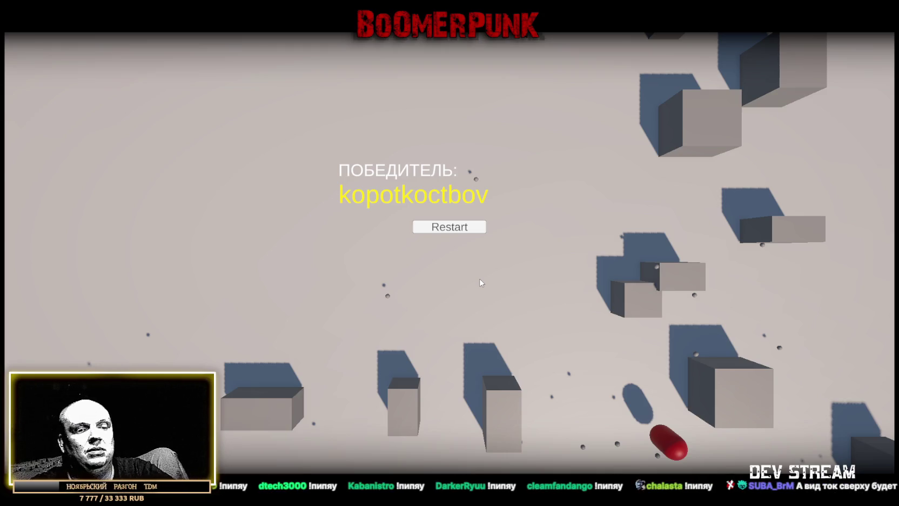
key(alt+F4)
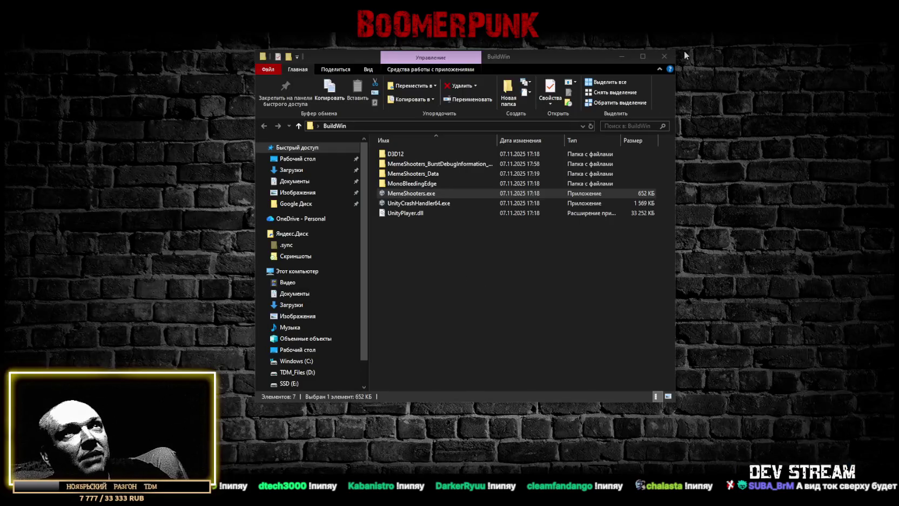
Step: Paste the new lobby UI code into TwitchChatConnector.cs and save it with Unicode encoding
click(666, 57)
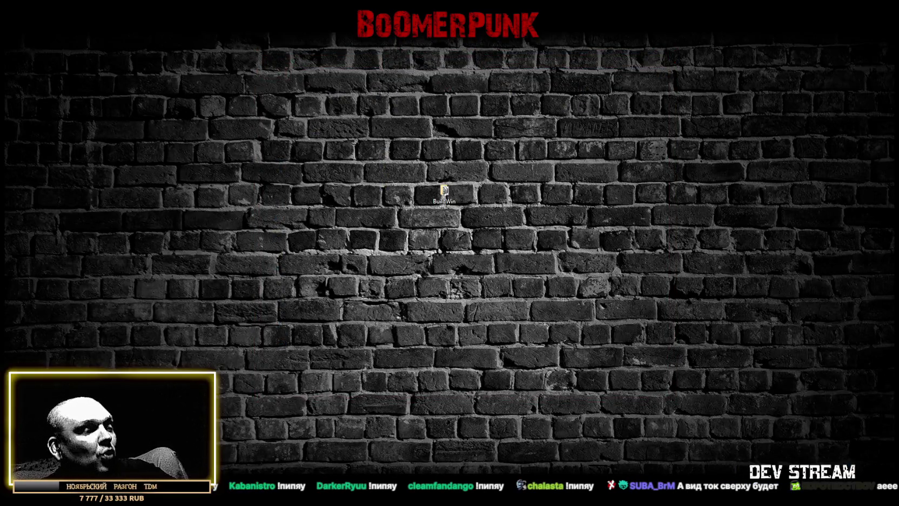
key(alt+Tab)
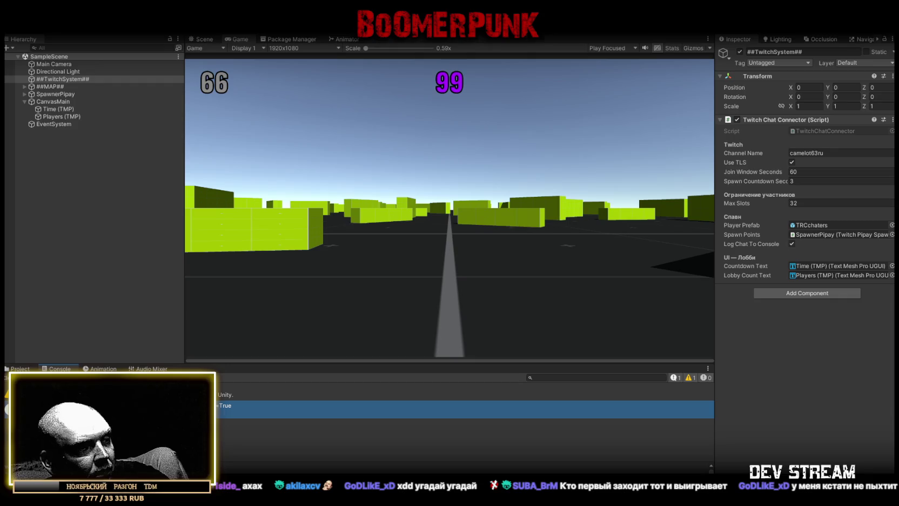
key(alt+Tab)
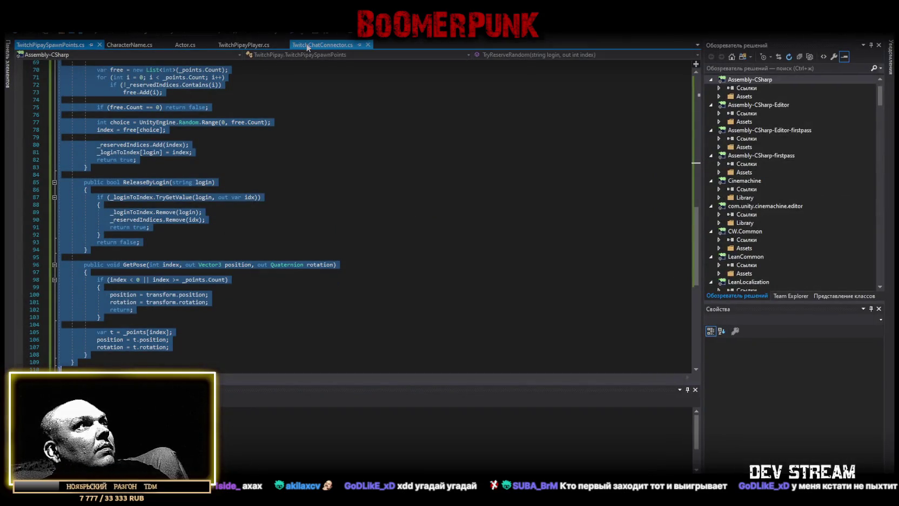
click(307, 46)
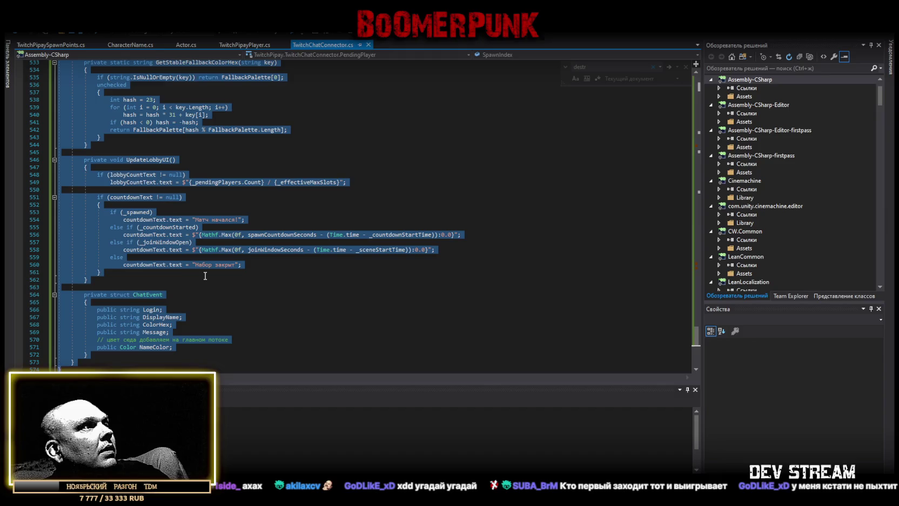
key(ctrl+v)
key(ctrl+s)
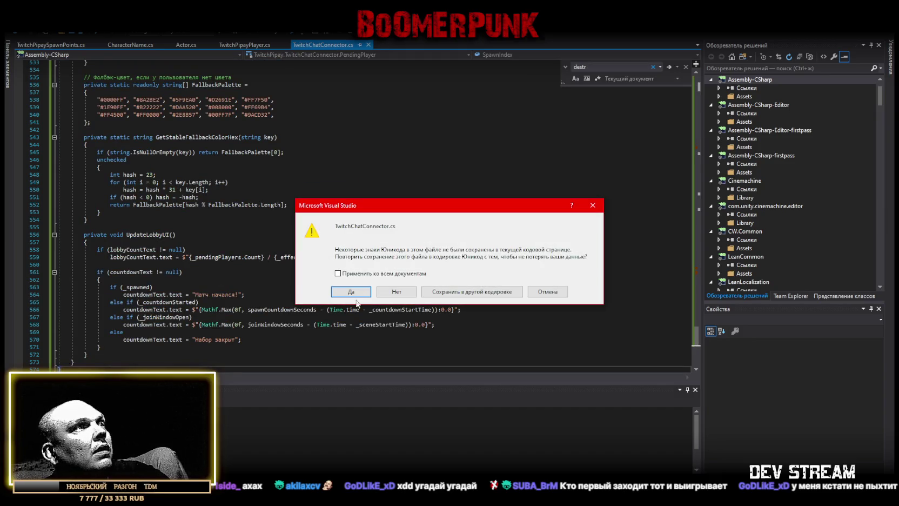
click(354, 292)
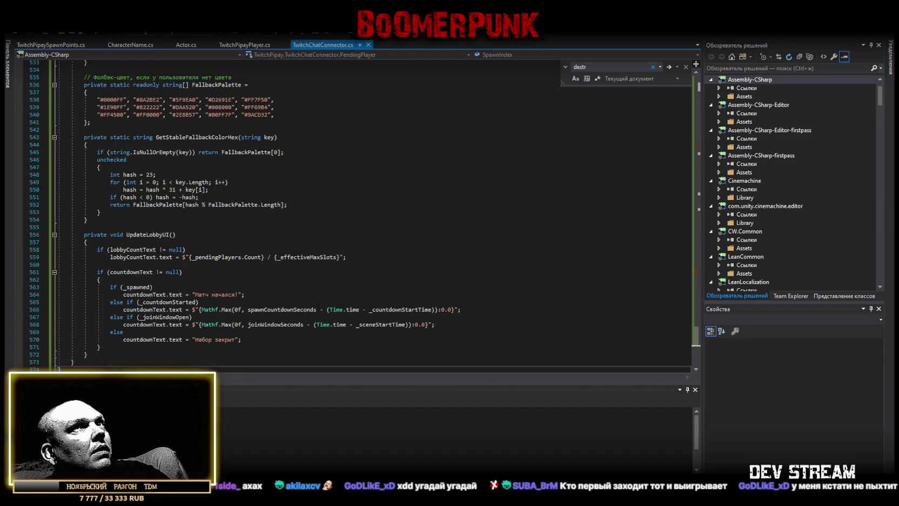
key(alt+Tab)
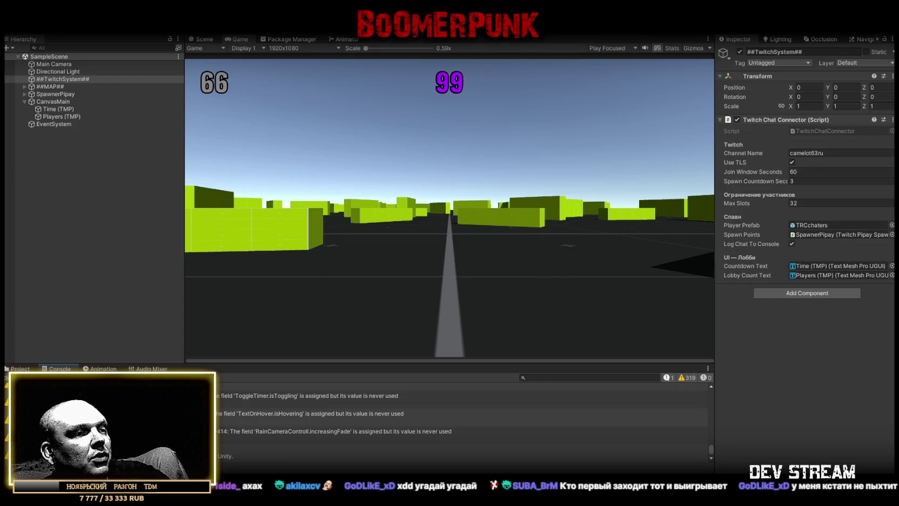
Step: Check the Project and Console panels during play, then view the Scene
click(18, 368)
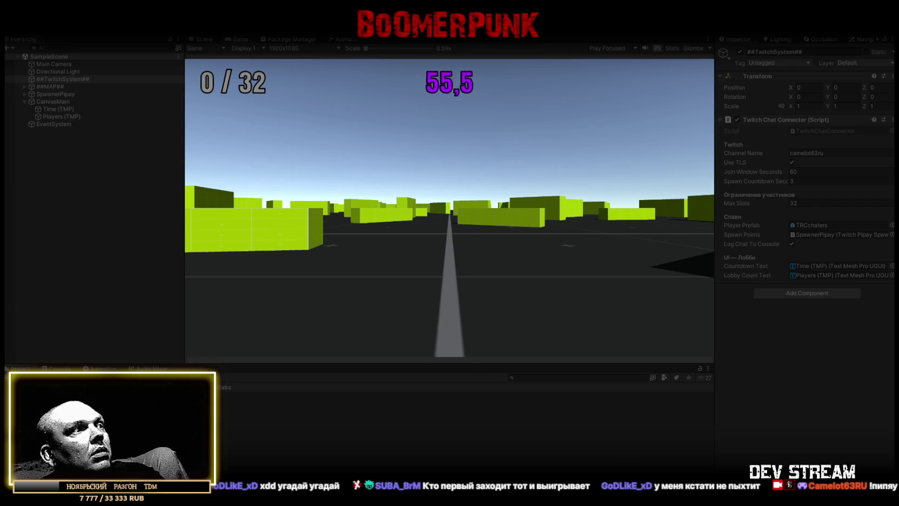
click(60, 368)
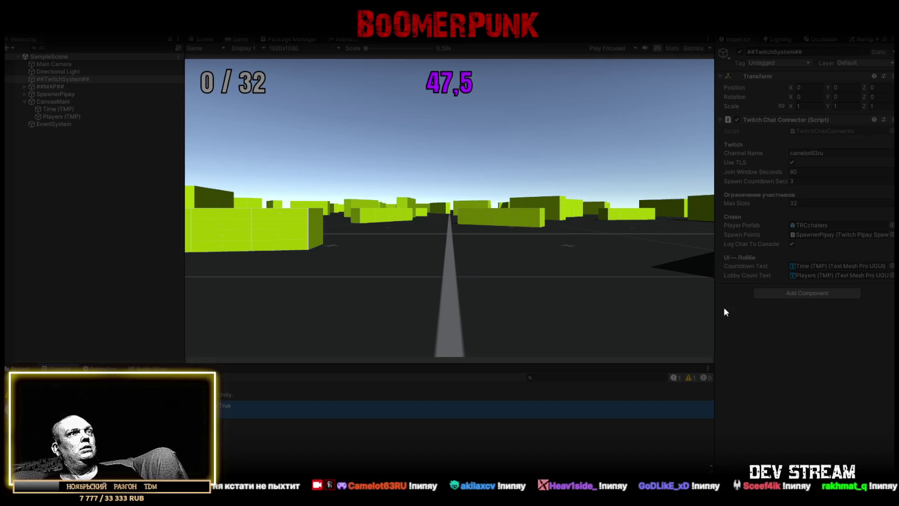
click(205, 37)
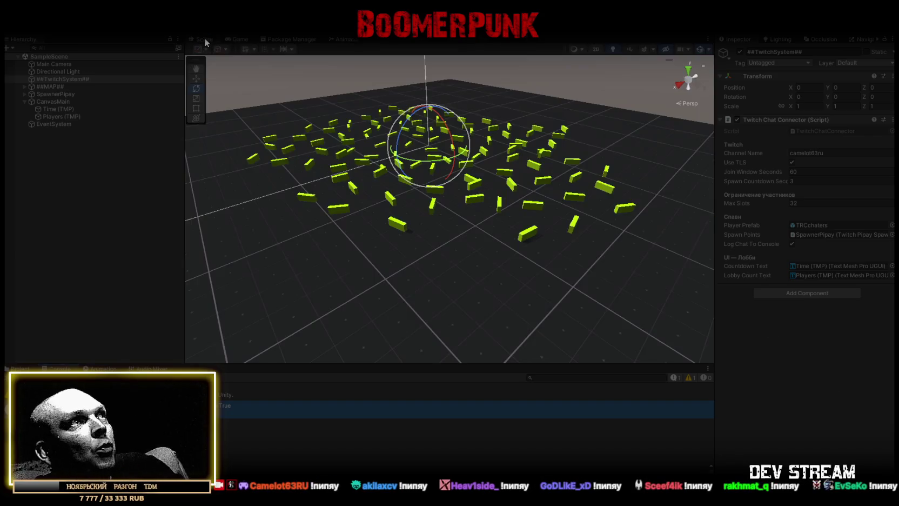
Step: Orbit the Scene view around the spawned yellow blocks
mouse_move(490, 218)
mouse_down()
mouse_move(411, 211)
mouse_move(493, 234)
mouse_move(463, 257)
mouse_up()
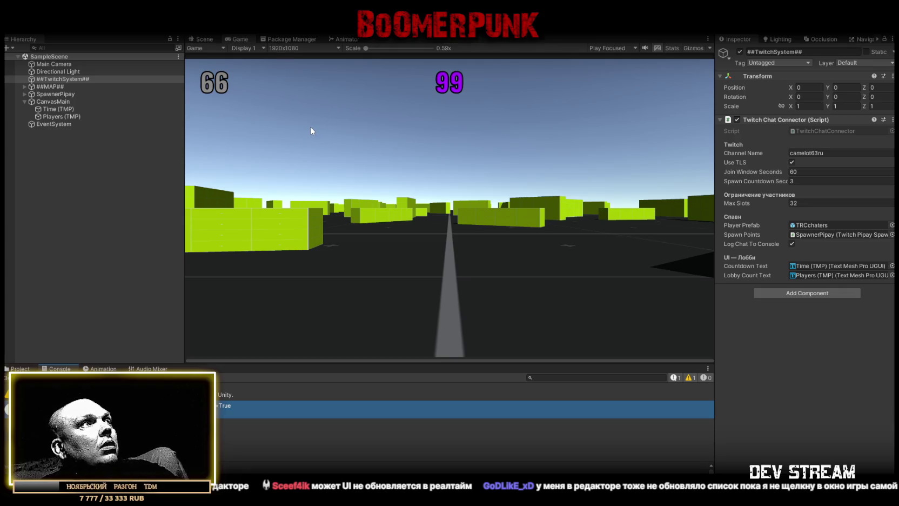
Step: Clear the console log, glance at the project files, and return to the Console
click(17, 377)
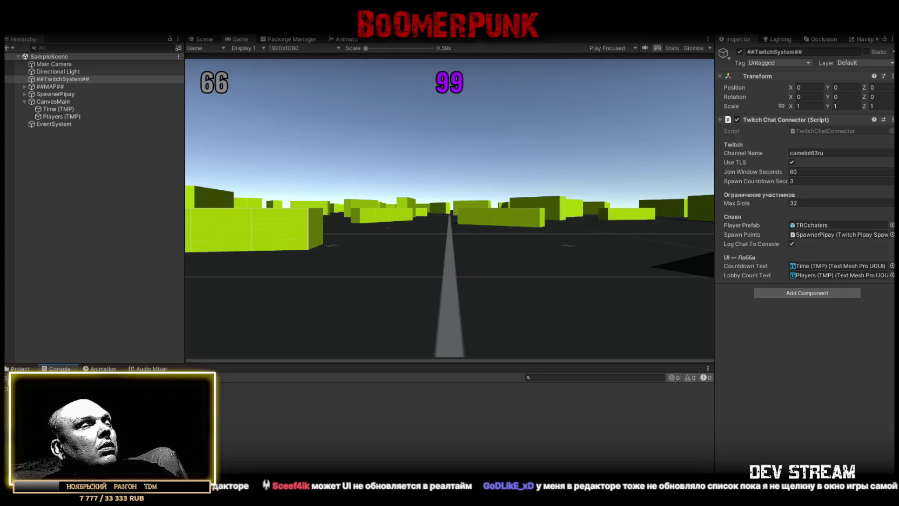
click(20, 369)
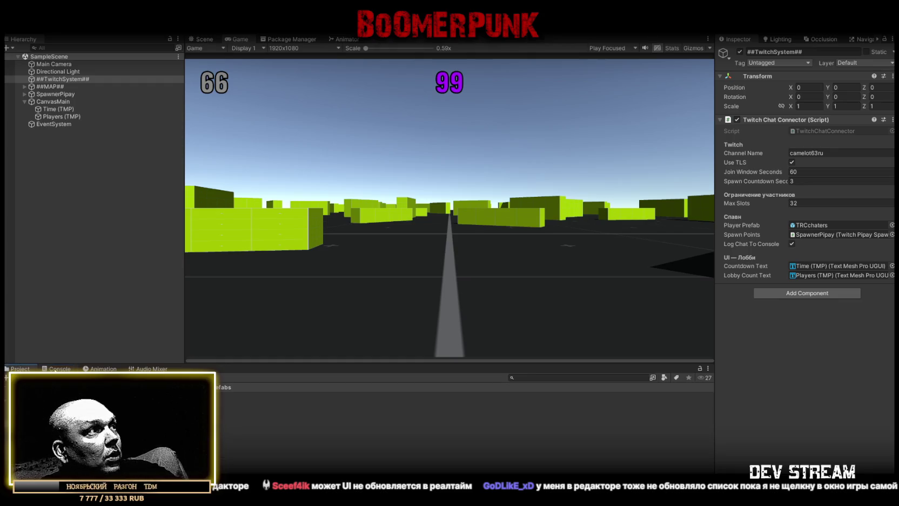
click(58, 368)
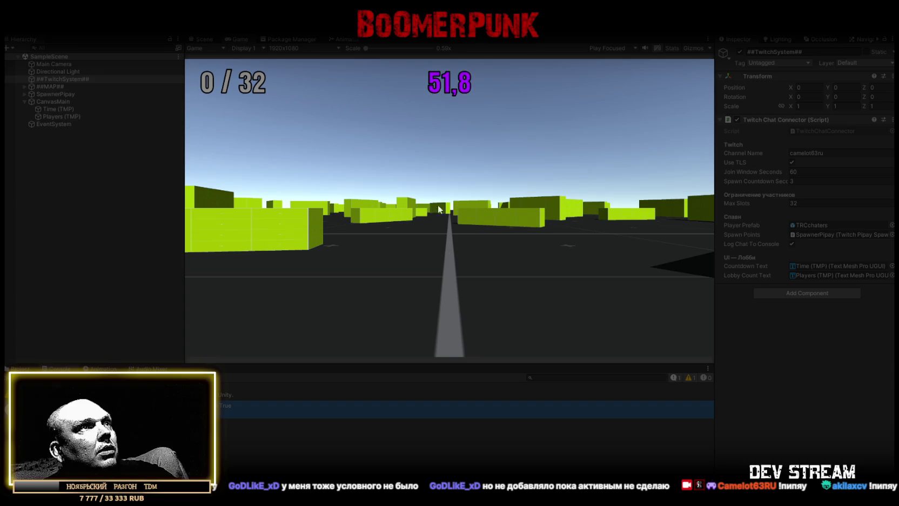
Step: Add the CW Camera Move component to Main Camera via a 'camera' component search
click(83, 64)
click(820, 340)
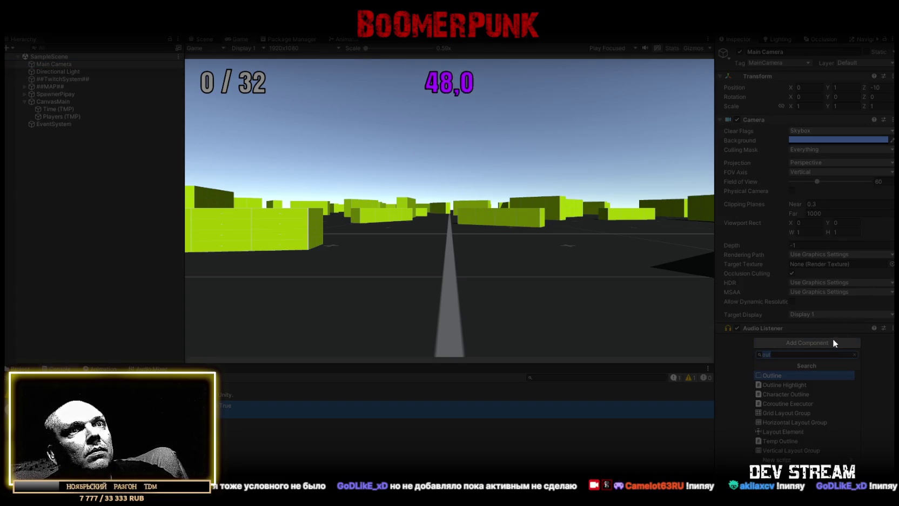
text(сфь)
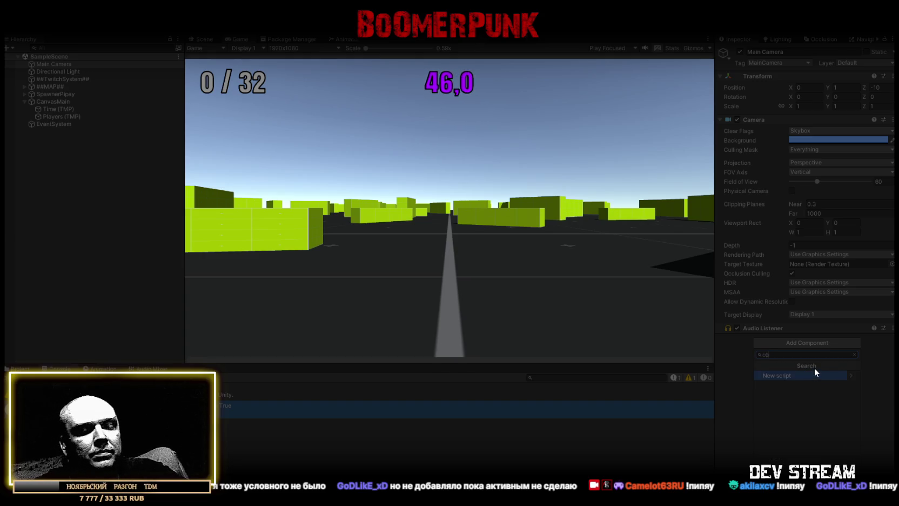
text(укф)
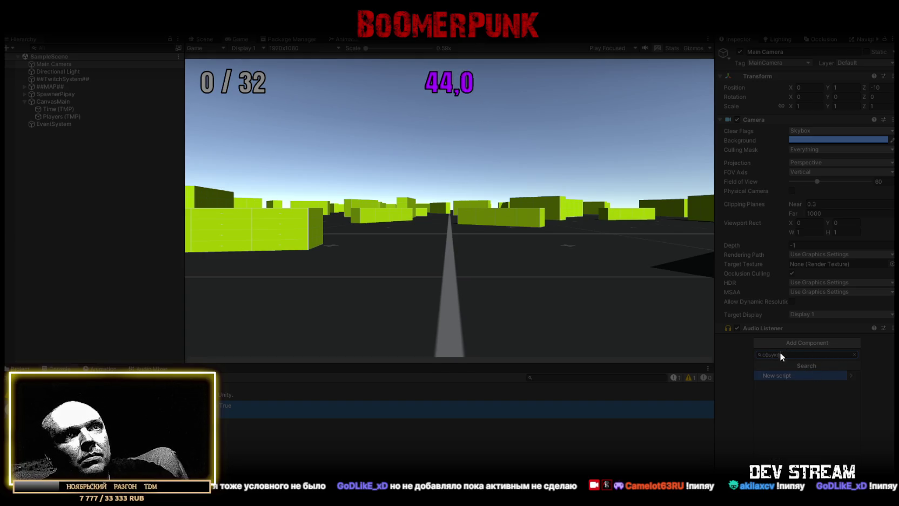
key(BackSpace)
key(BackSpace)
key(BackSpace)
text(camera)
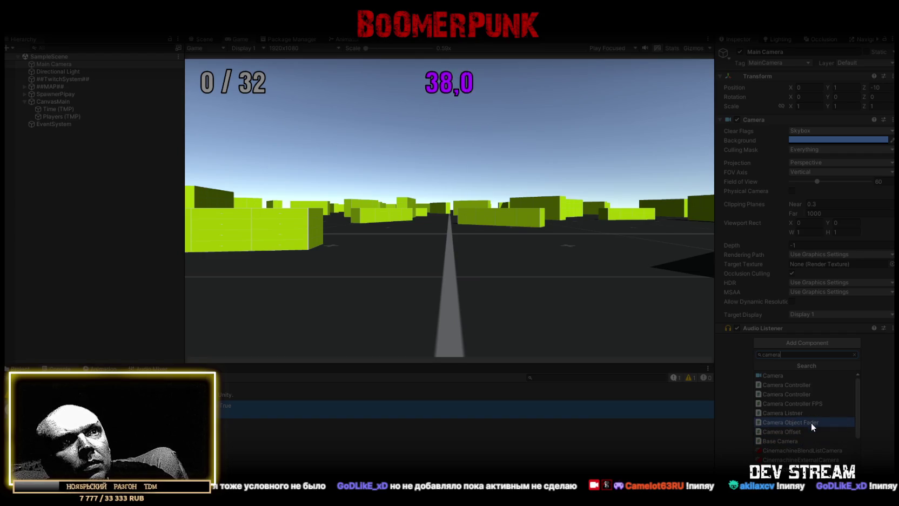
scroll(812, 412, down, 3)
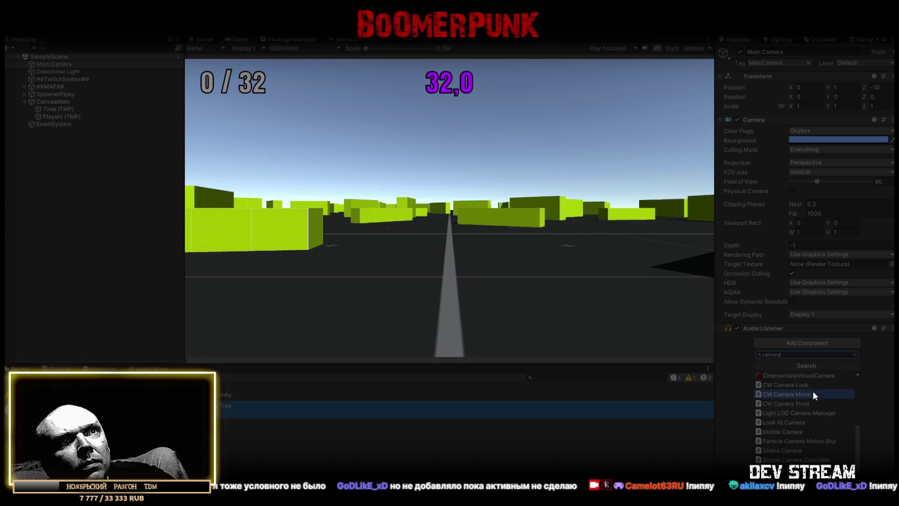
click(812, 392)
Step: Test dragging the camera in the running game, then remove CW Camera Move
drag(530, 170, 613, 260)
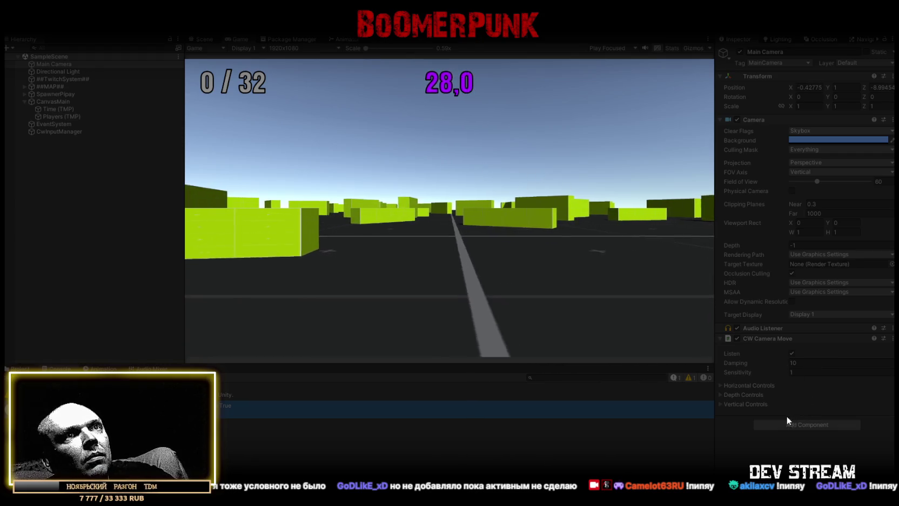
click(720, 385)
click(719, 384)
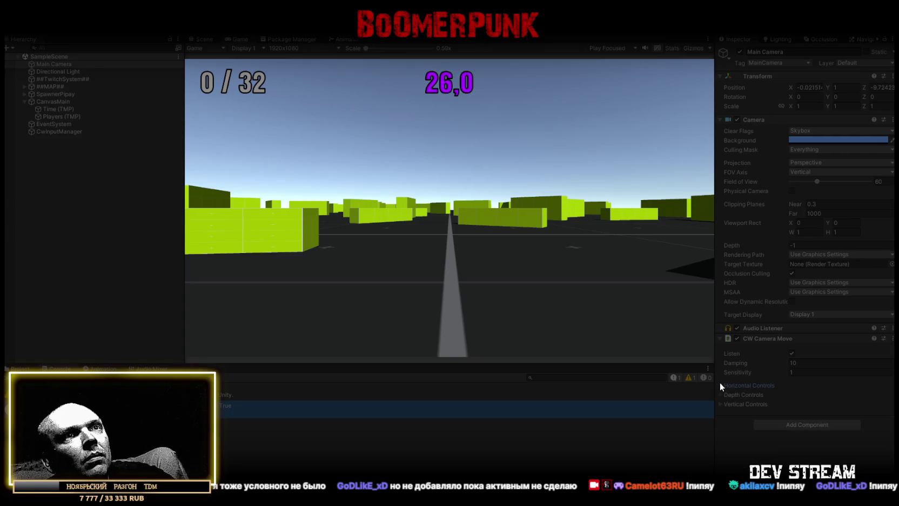
click(892, 338)
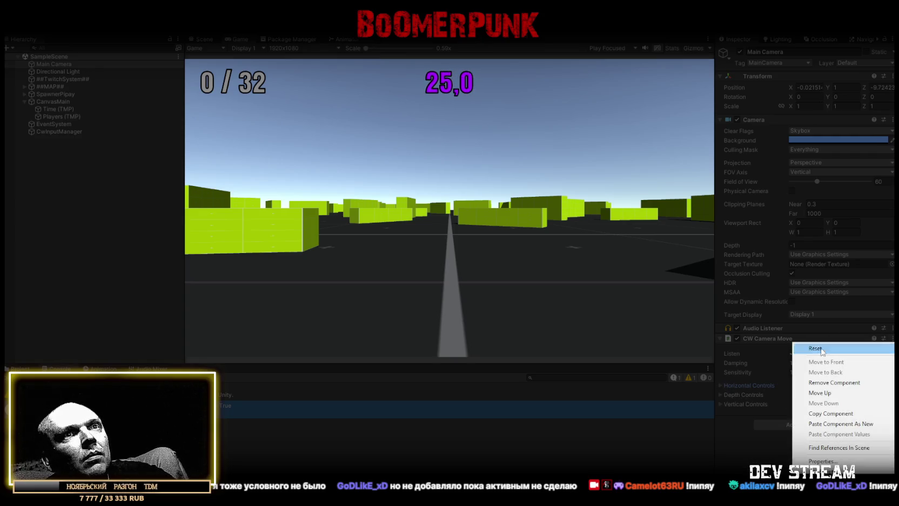
click(823, 382)
Step: Give Main Camera the Simple Camera Controller script and fly it over the blocks with D
click(793, 340)
scroll(806, 427, down, 1)
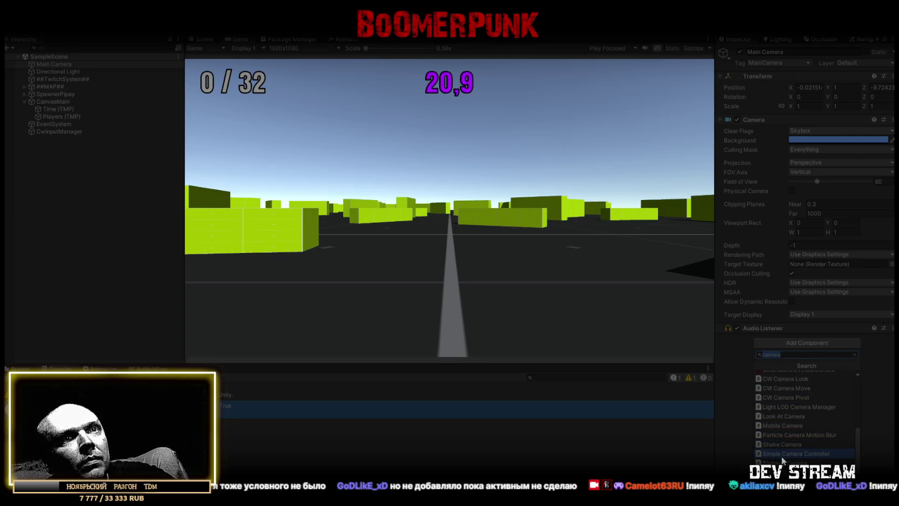
click(786, 452)
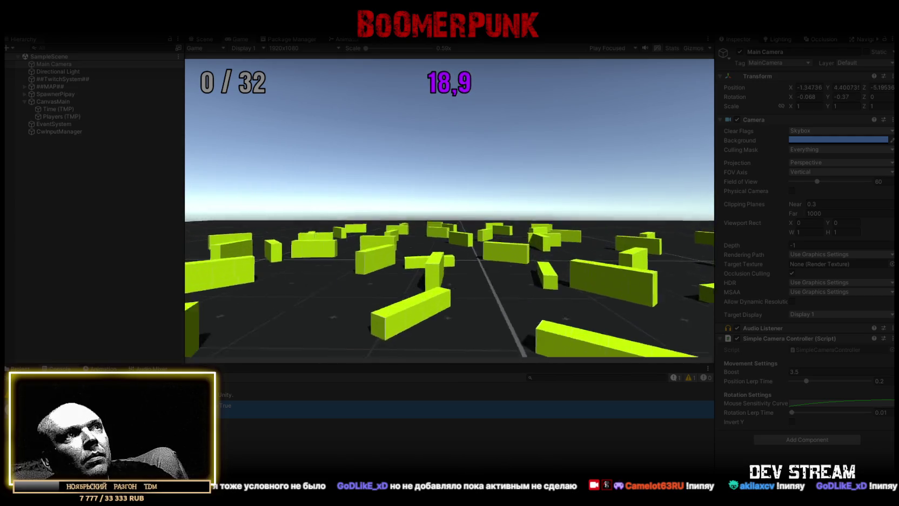
key(d)
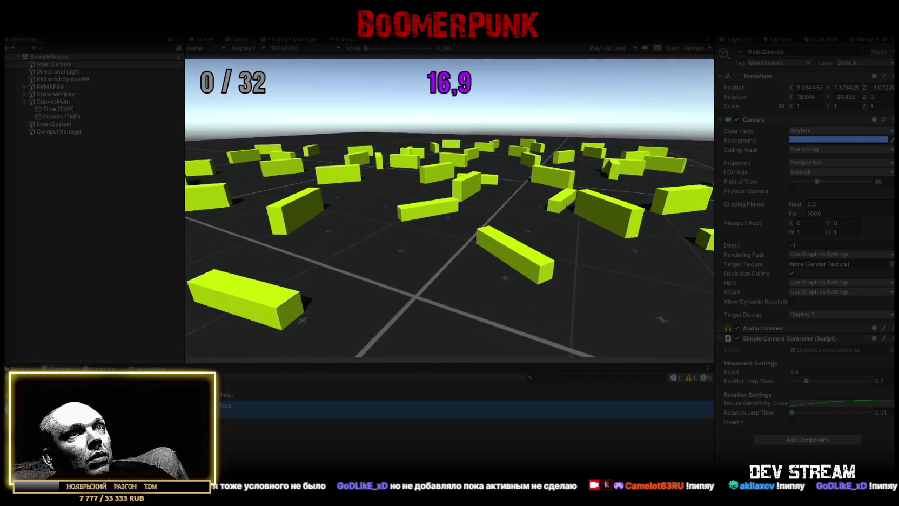
key(d)
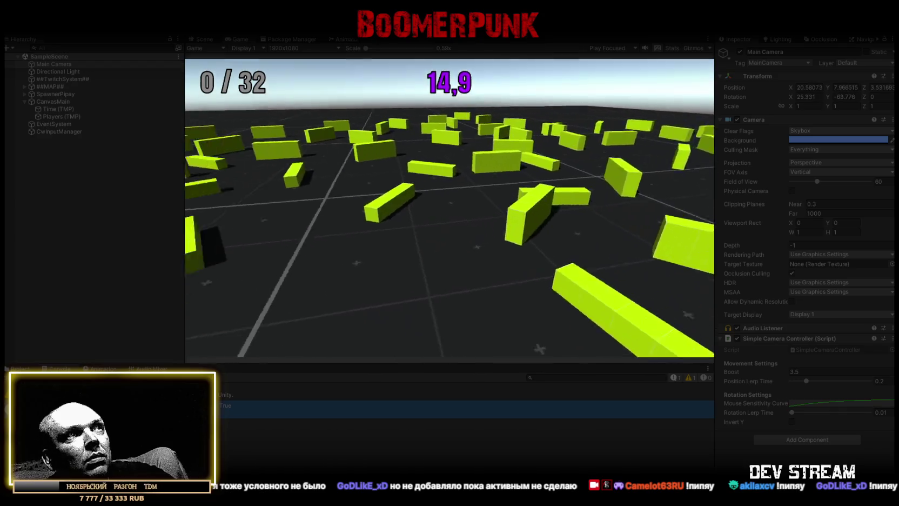
key(d)
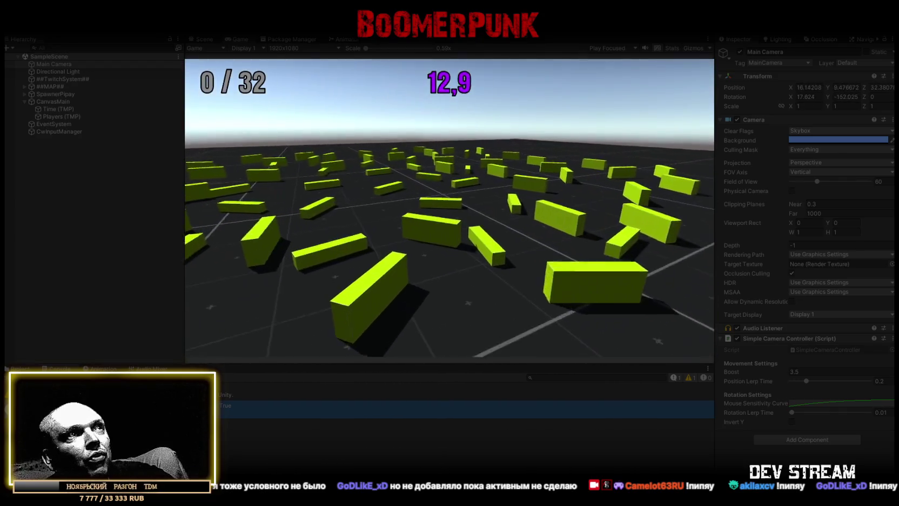
Step: Fly the camera forward, back up to a high overview, then forward and down
key(w)
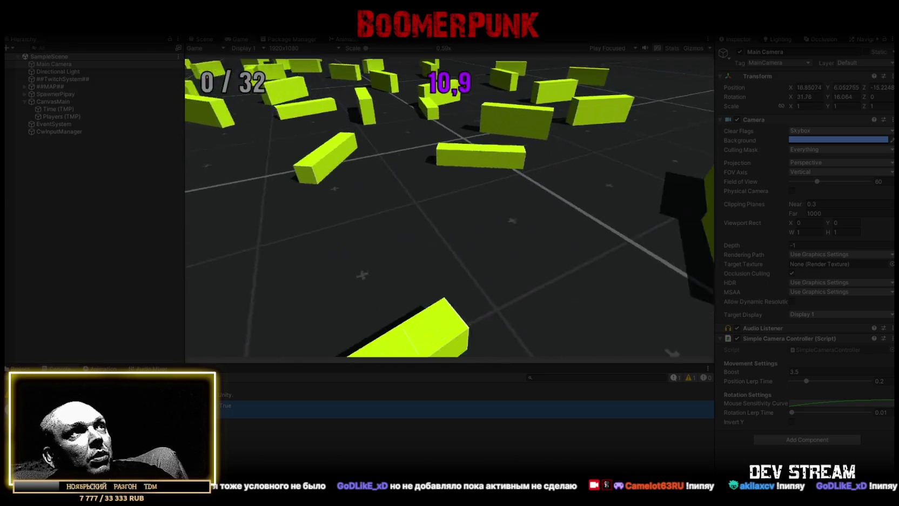
key(s)
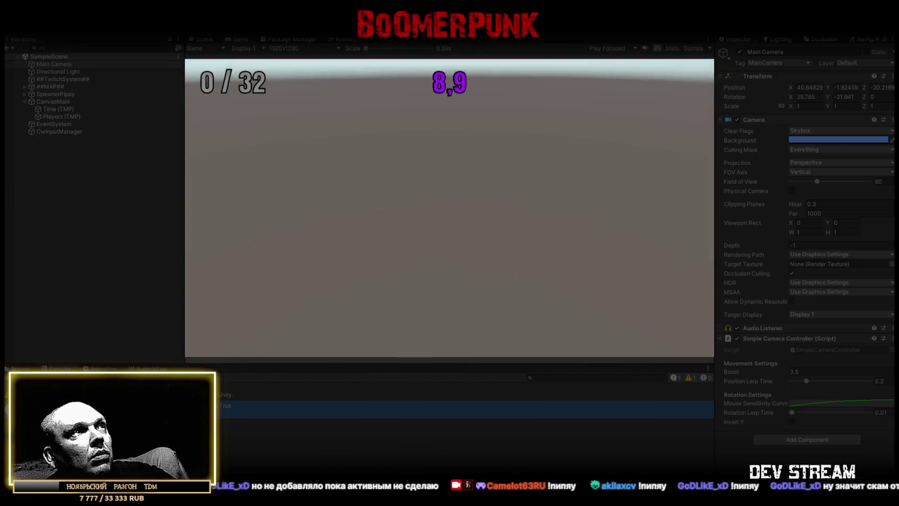
key(w)
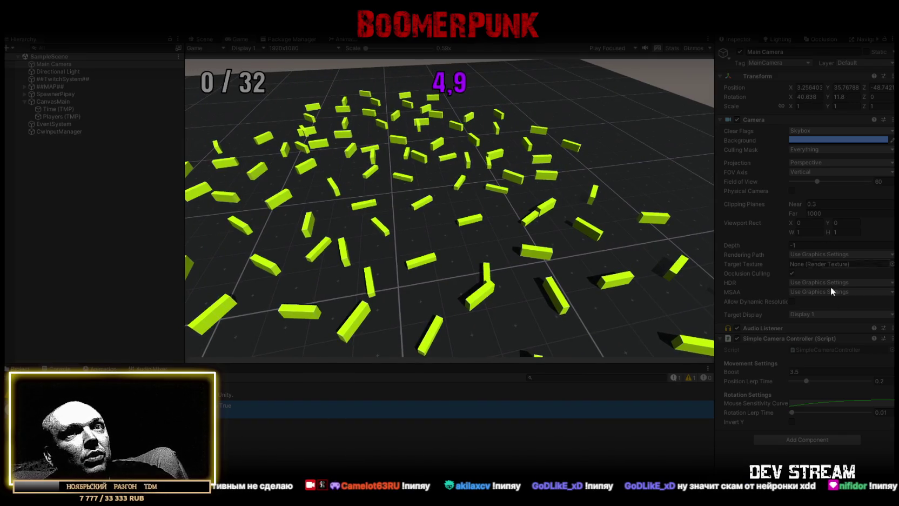
Step: Exit Play mode and paste the Simple Camera Controller onto Main Camera as a new component
right_click(791, 339)
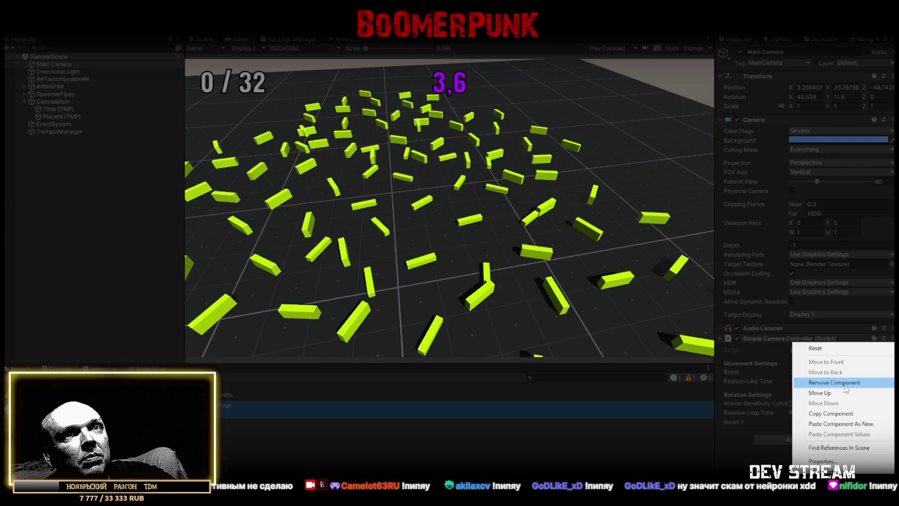
click(816, 411)
key(ctrl+p)
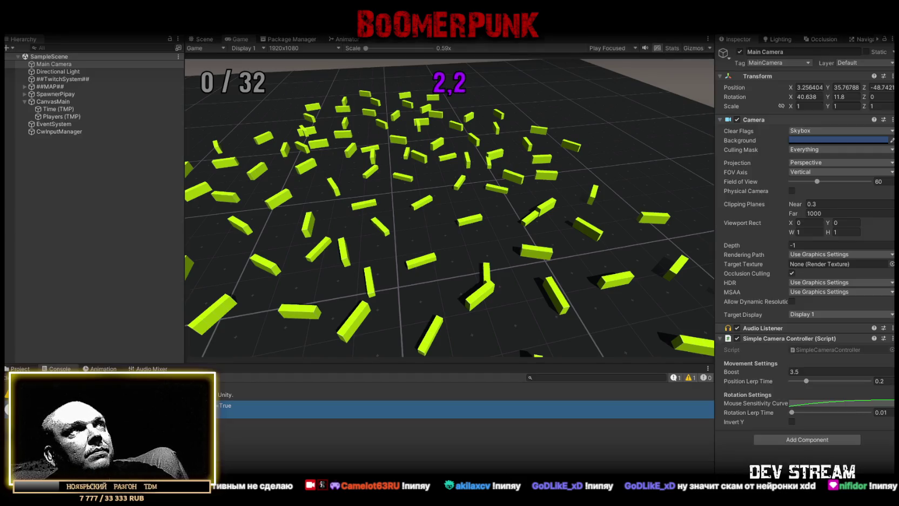
right_click(757, 324)
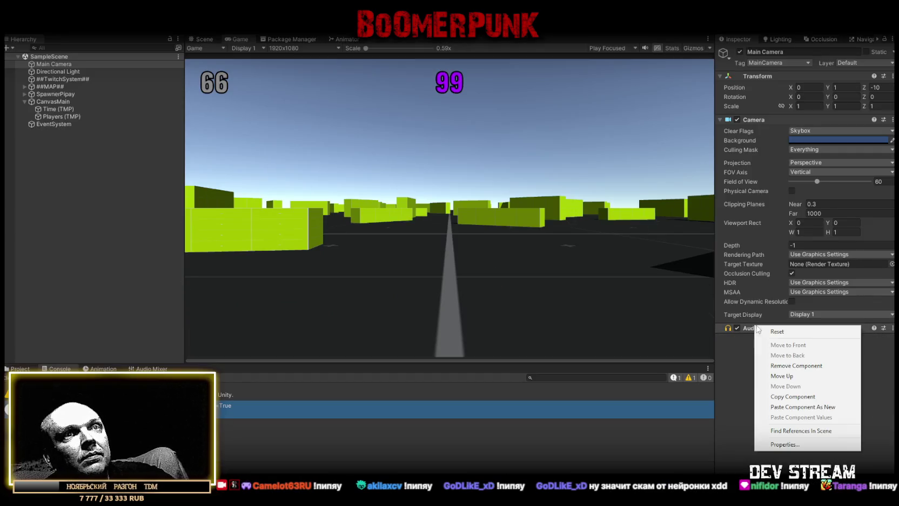
click(815, 414)
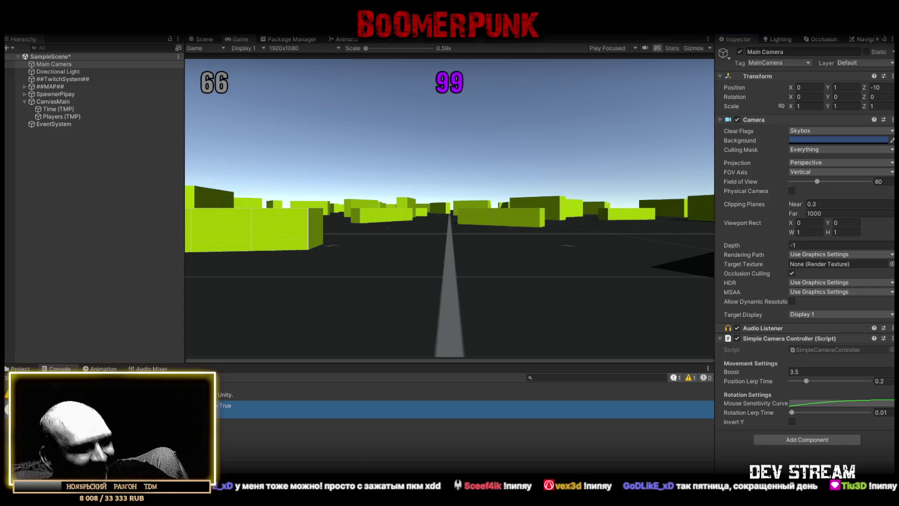
Step: Overwrite all of TwitchChatConnector.cs in Visual Studio with the copied new code, then go back to Unity
key(alt+Tab)
scroll(145, 320, down, 5)
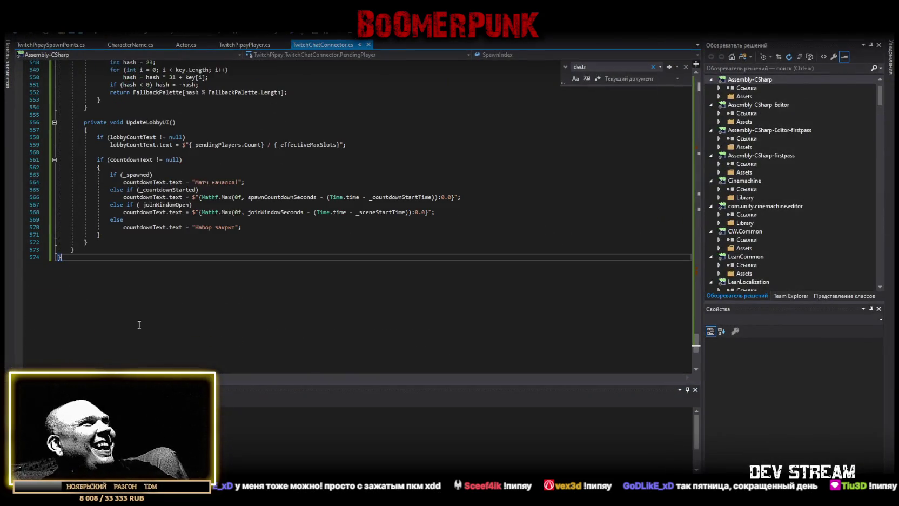
click(143, 332)
key(ctrl+a)
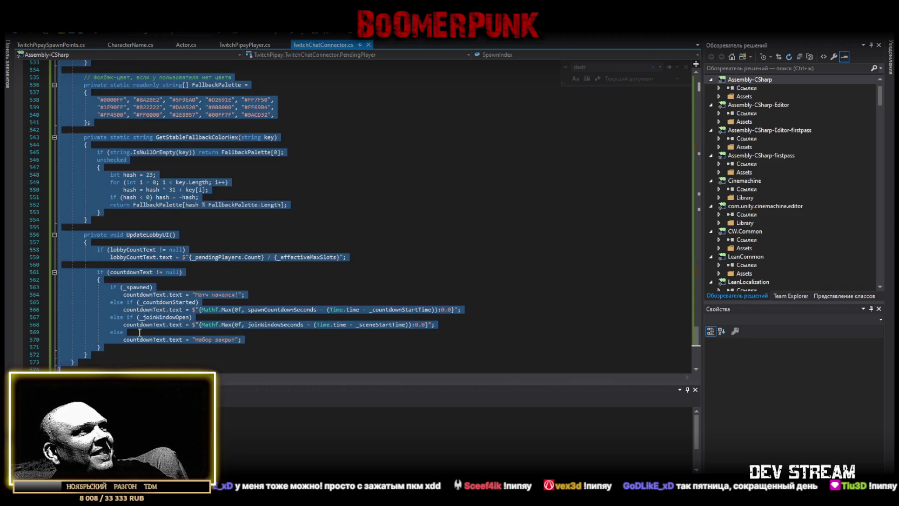
key(ctrl+v)
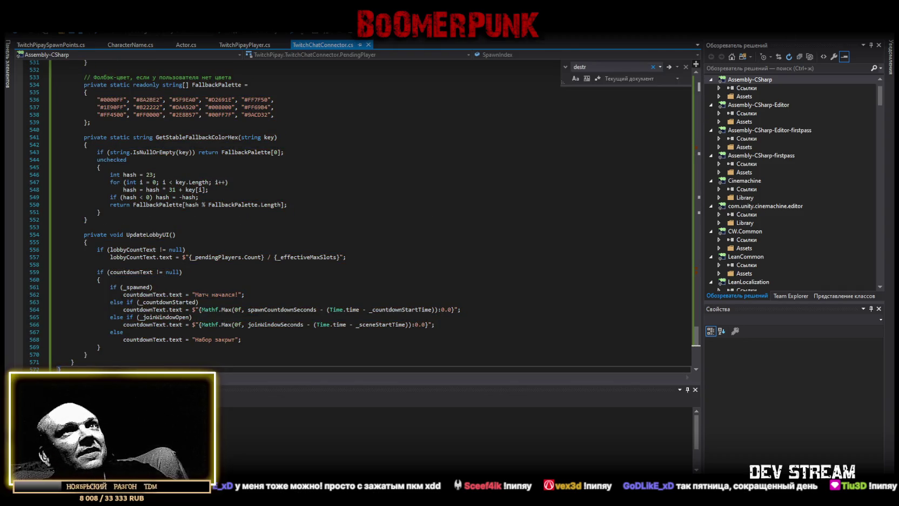
key(alt+Tab)
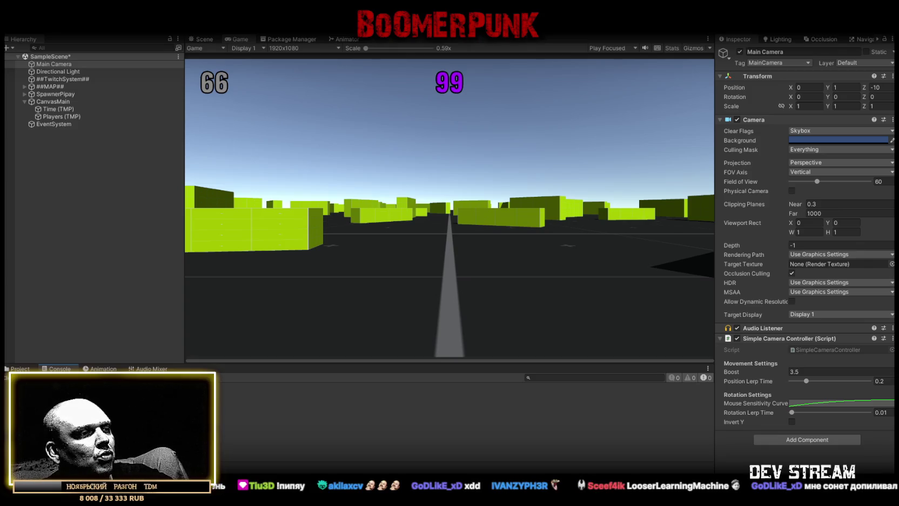
click(20, 368)
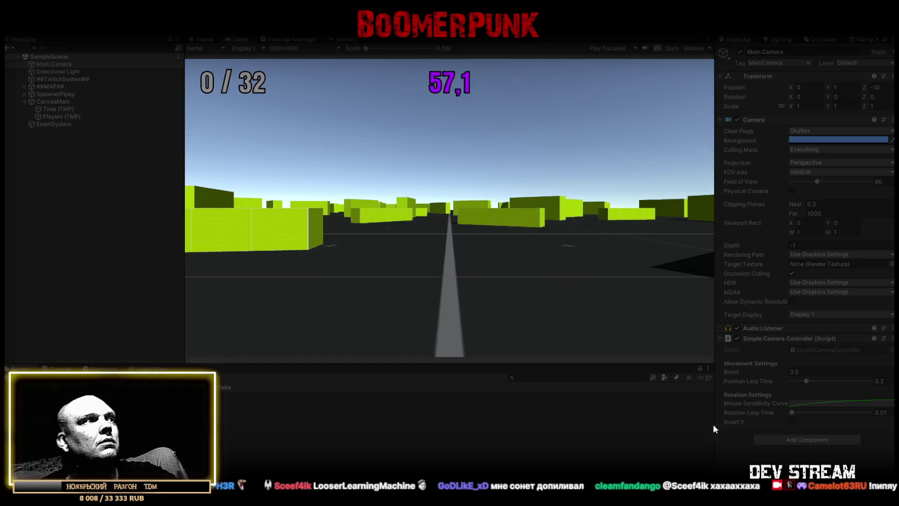
click(465, 405)
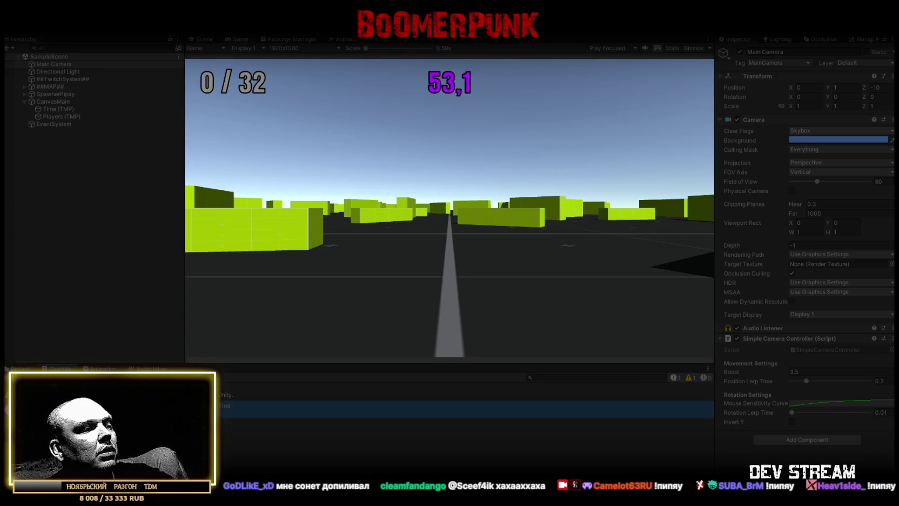
key(alt+Tab)
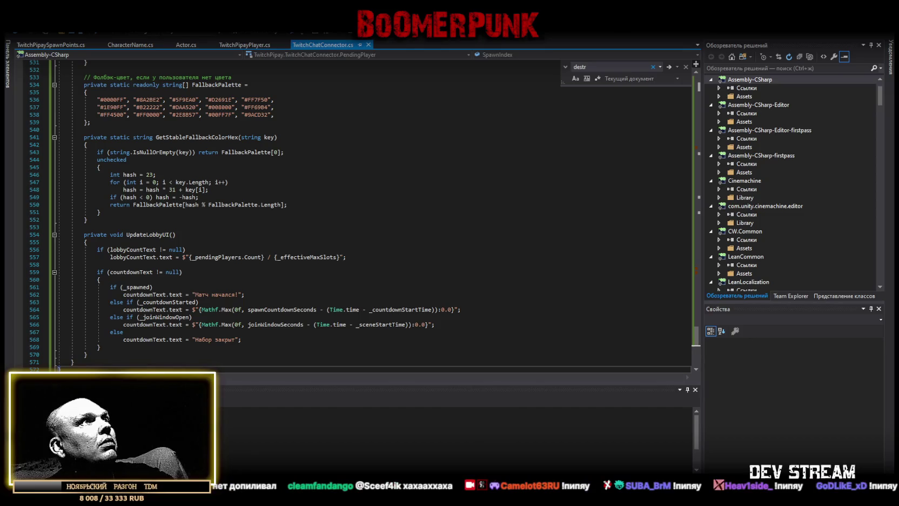
key(alt+Tab)
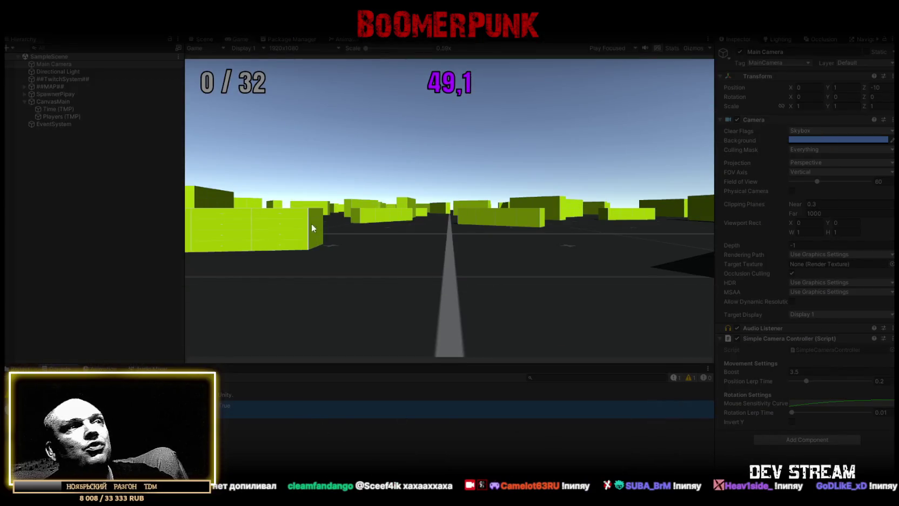
key(w)
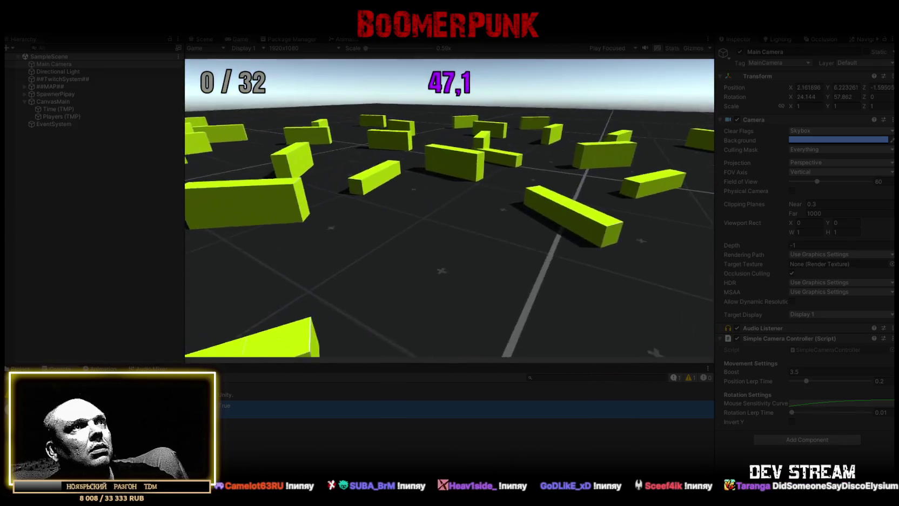
key(w)
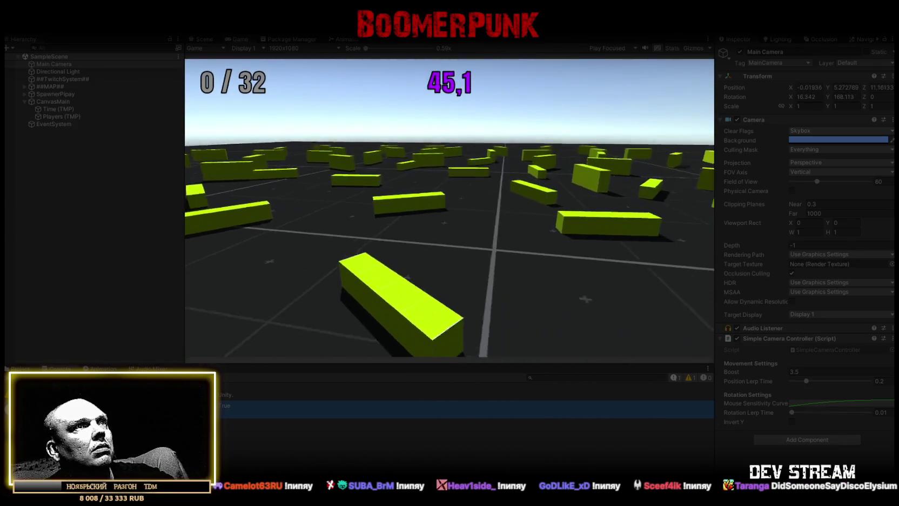
key(w)
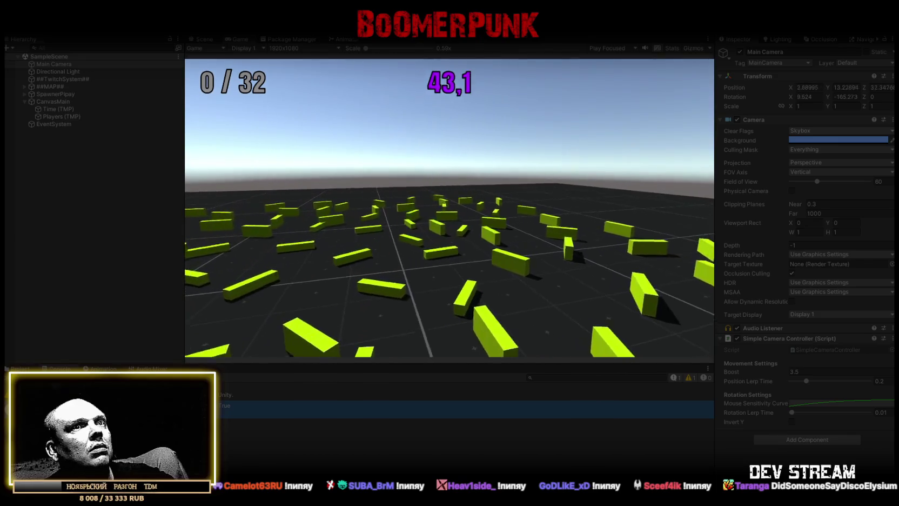
key(w)
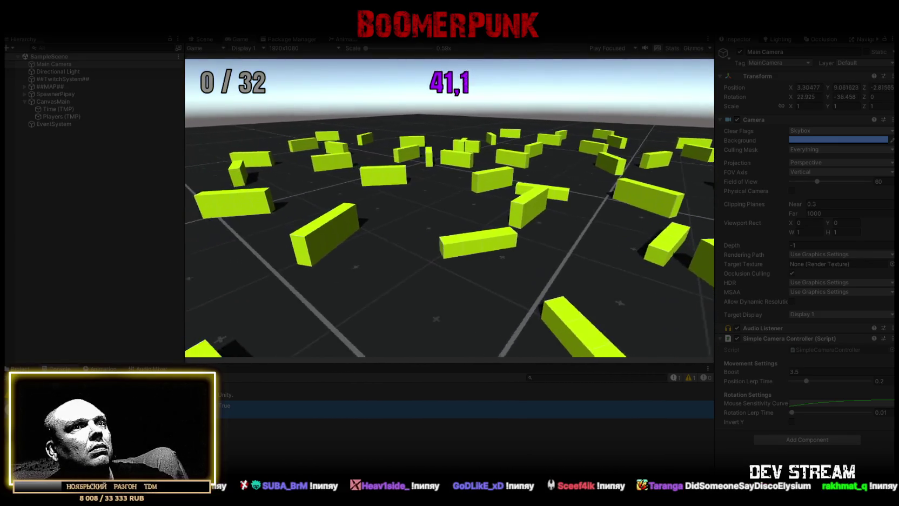
key(w)
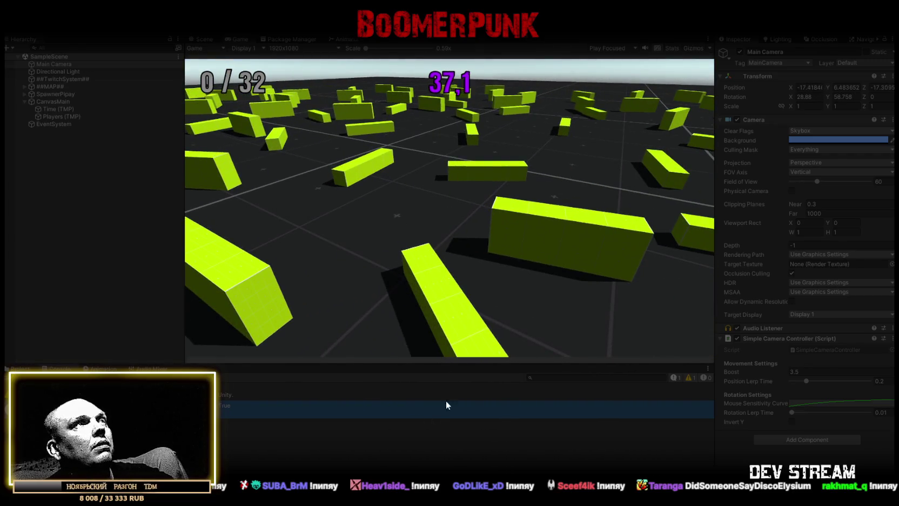
click(442, 27)
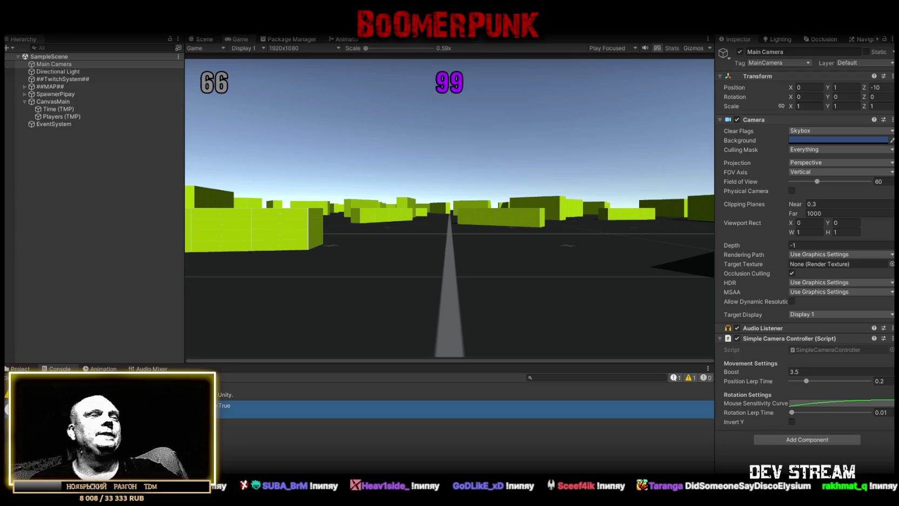
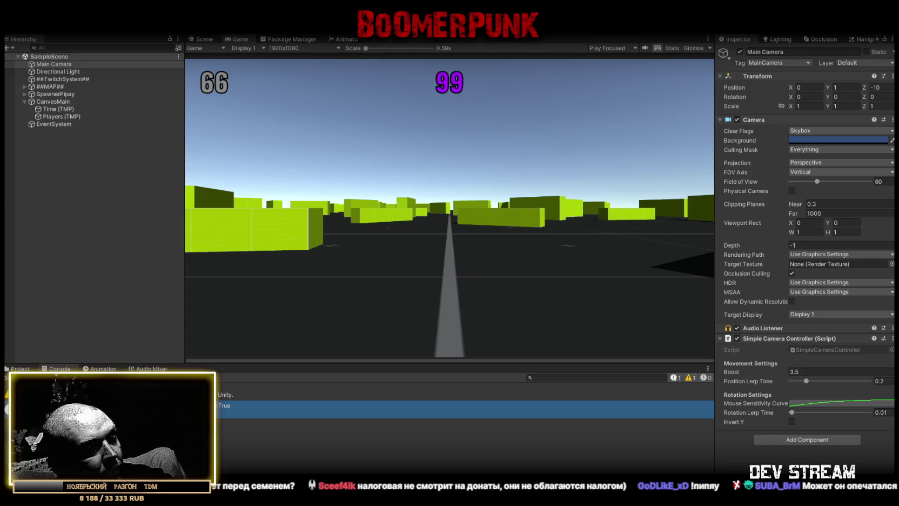
Step: Replace TwitchChatConnector.cs with the revised lobby UI code, save it, and return to Unity's Project folders
key(super+d)
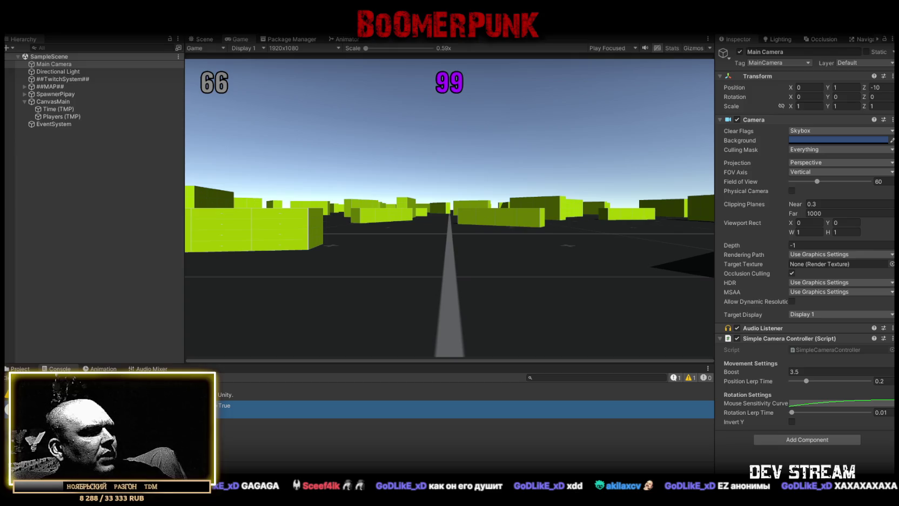
key(alt+Tab)
scroll(297, 199, down, 13)
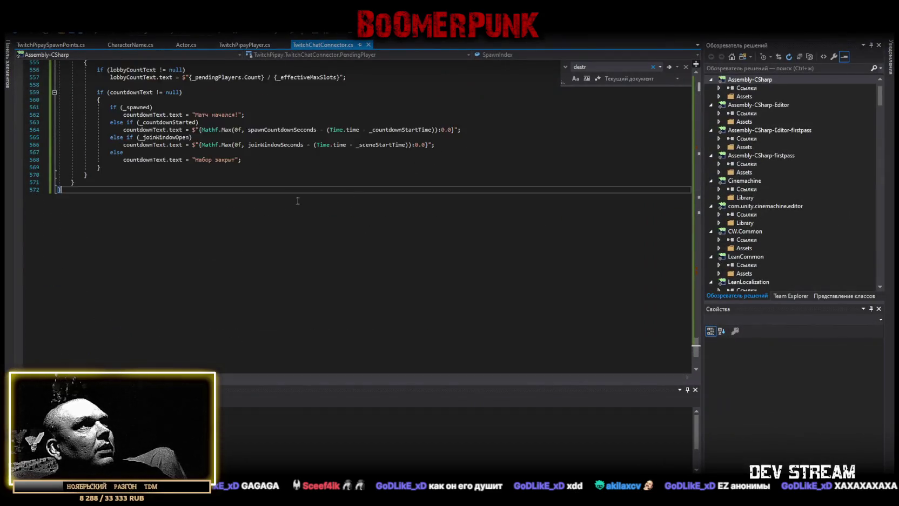
key(ctrl+a)
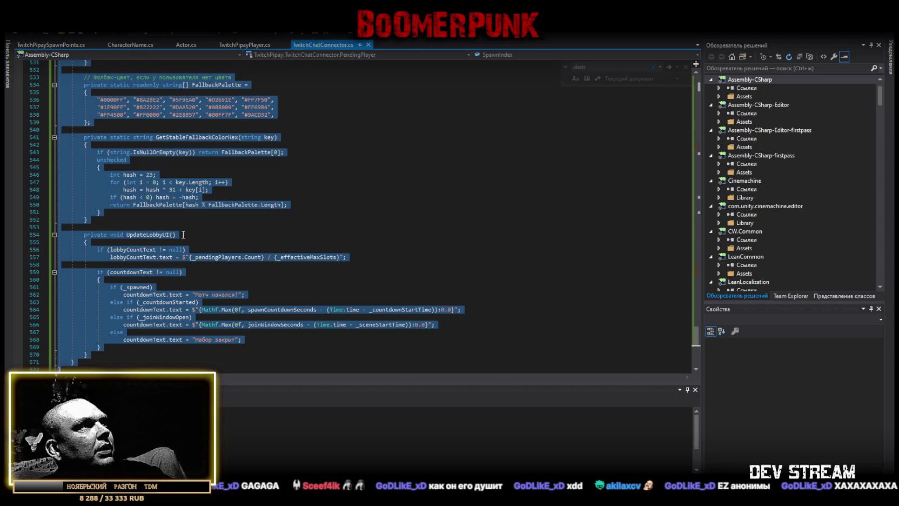
key(F3)
key(ctrl+f)
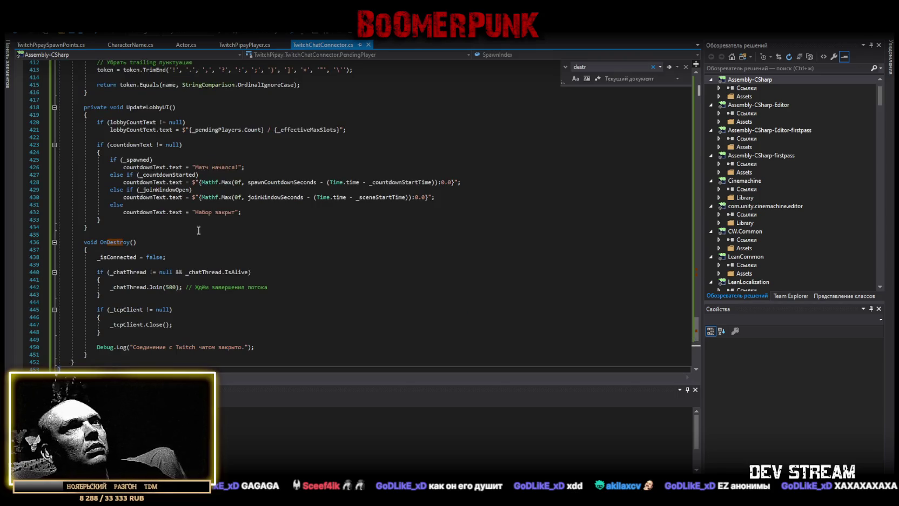
key(alt+Tab)
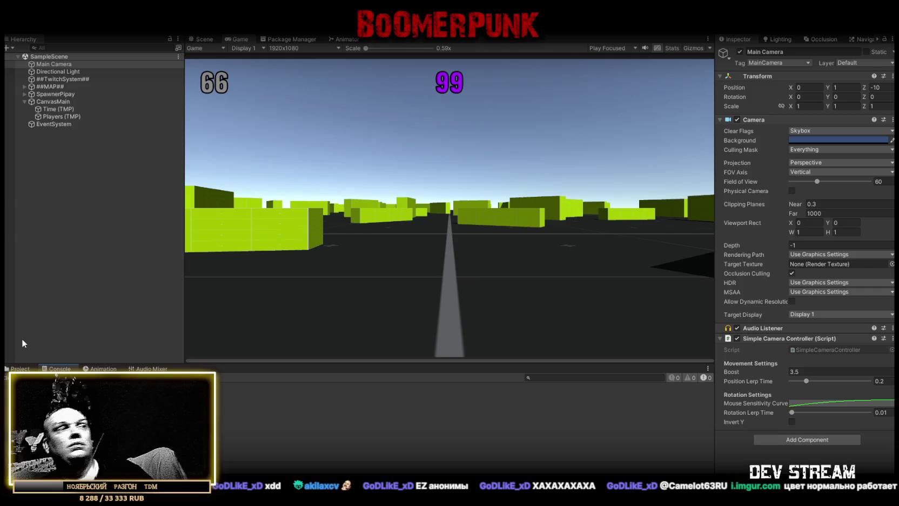
click(19, 368)
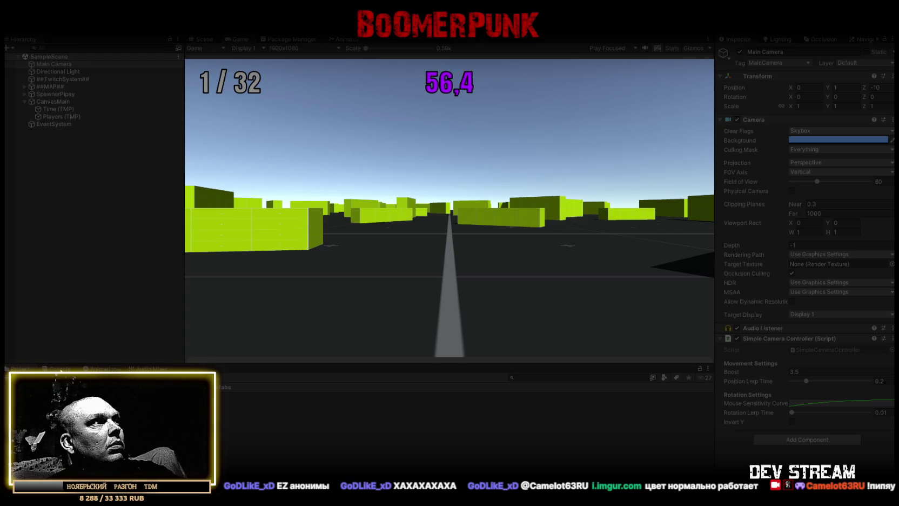
Step: Bring up the Console log while the lobby shows players out of 32 and the countdown
click(60, 370)
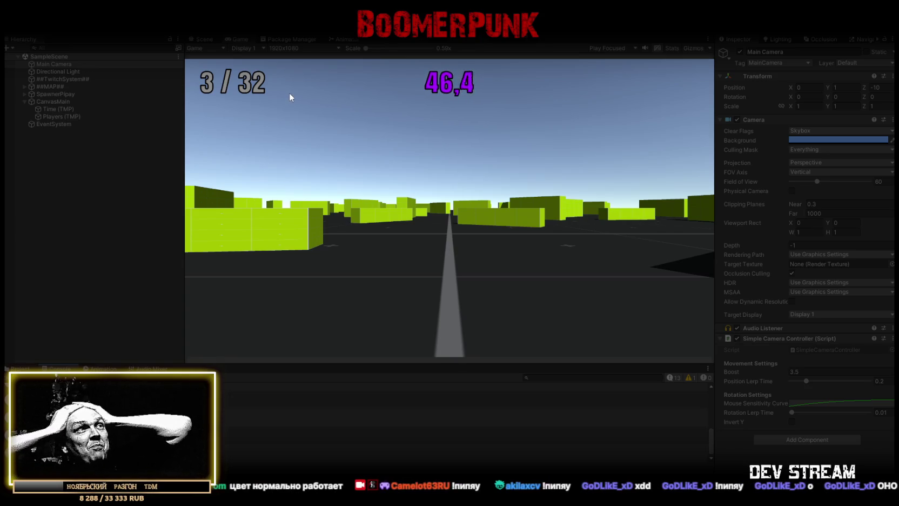
Step: Watch the maximized Game view until the countdown ends and 17 players spawn, then restore the layout
double_click(239, 39)
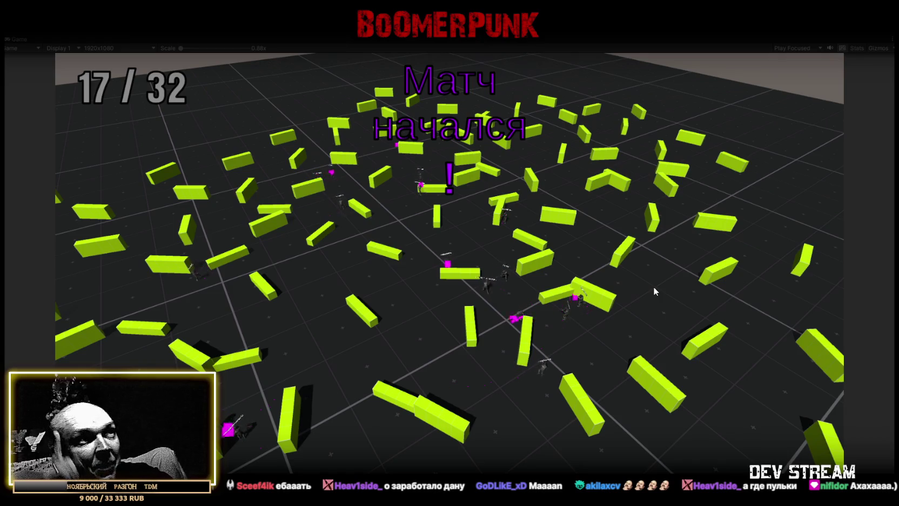
double_click(19, 40)
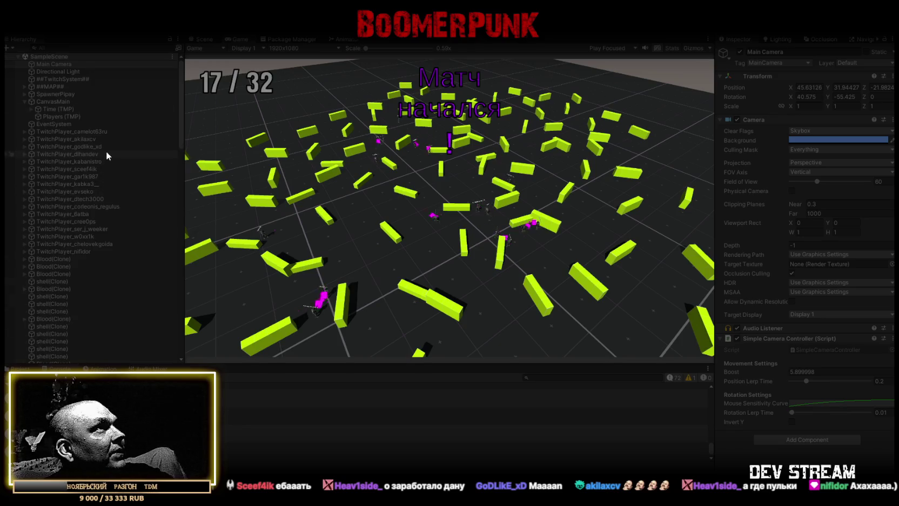
scroll(102, 175, down, 10)
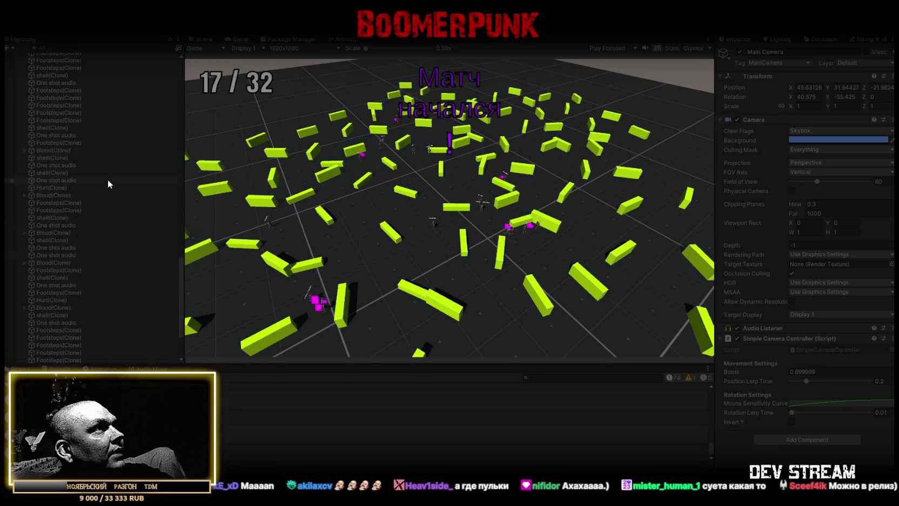
Step: Deselect Main Camera by clicking empty Hierarchy space and scroll the Hierarchy back to the top
scroll(107, 171, up, 10)
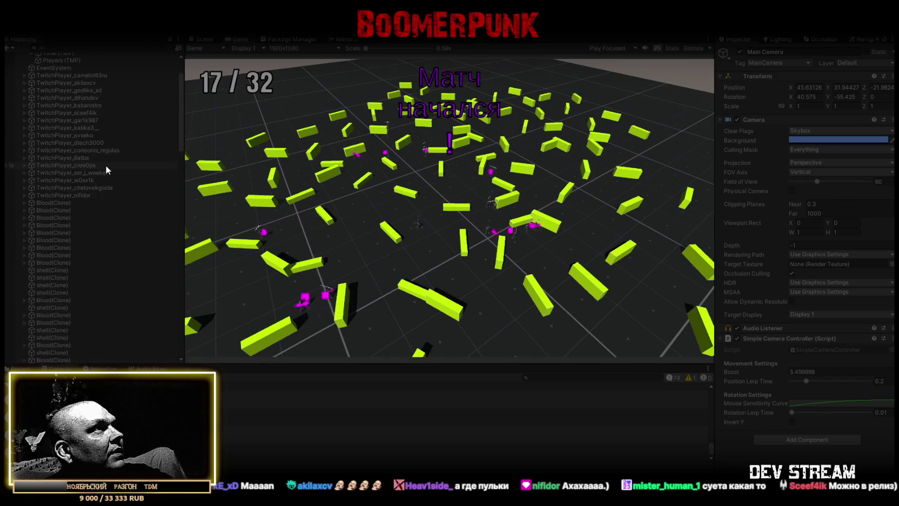
click(53, 203)
scroll(86, 235, down, 10)
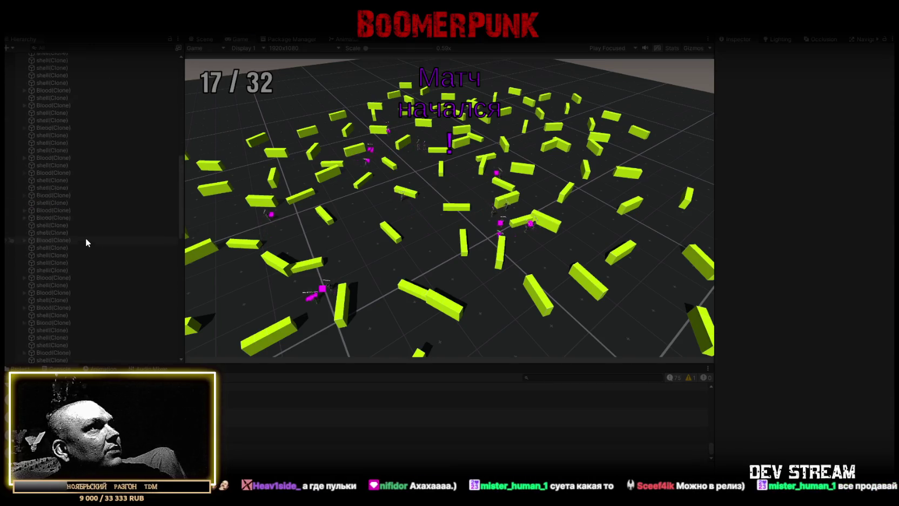
scroll(85, 233, up, 10)
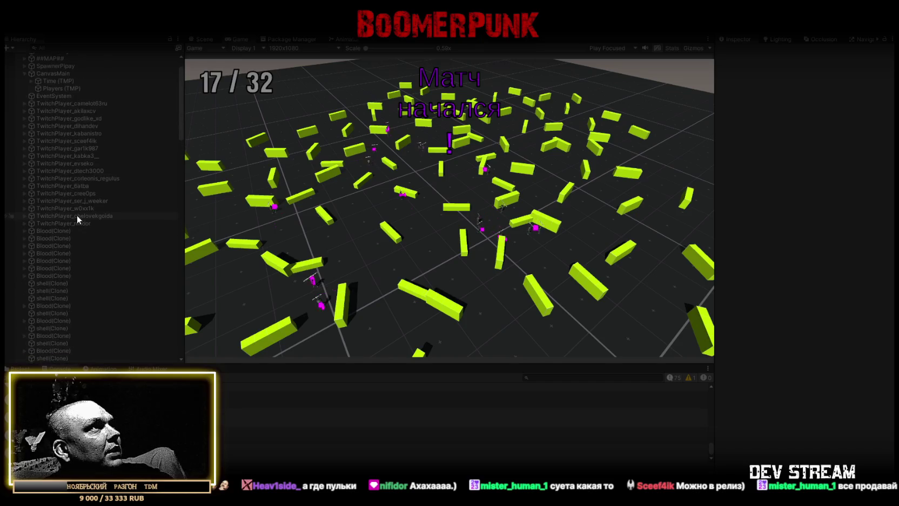
scroll(24, 167, up, 2)
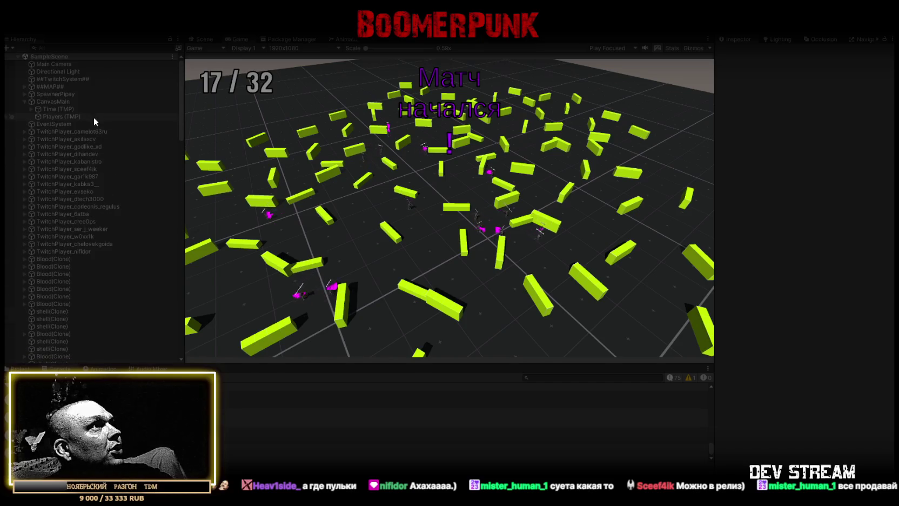
Step: Select all 17 TwitchPlayer objects, expand Character Health in the Inspector, then maximize the Game view
click(74, 131)
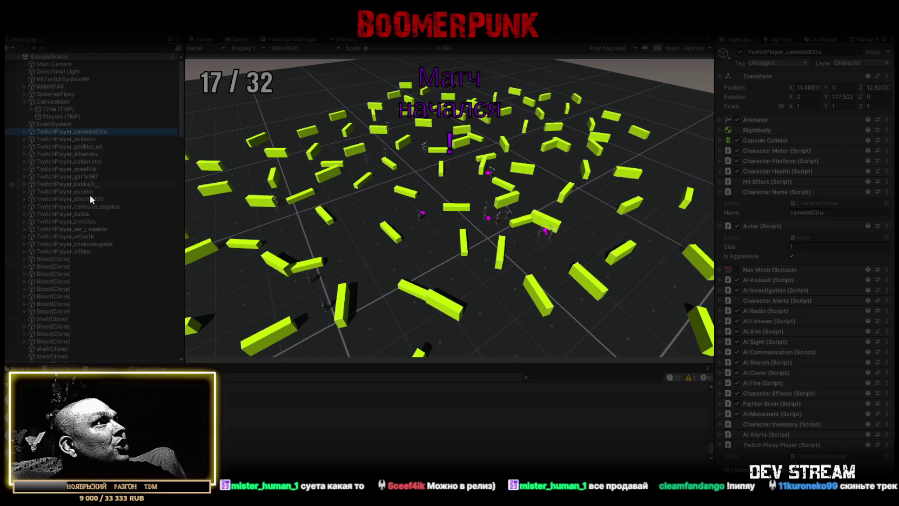
shift+click(76, 252)
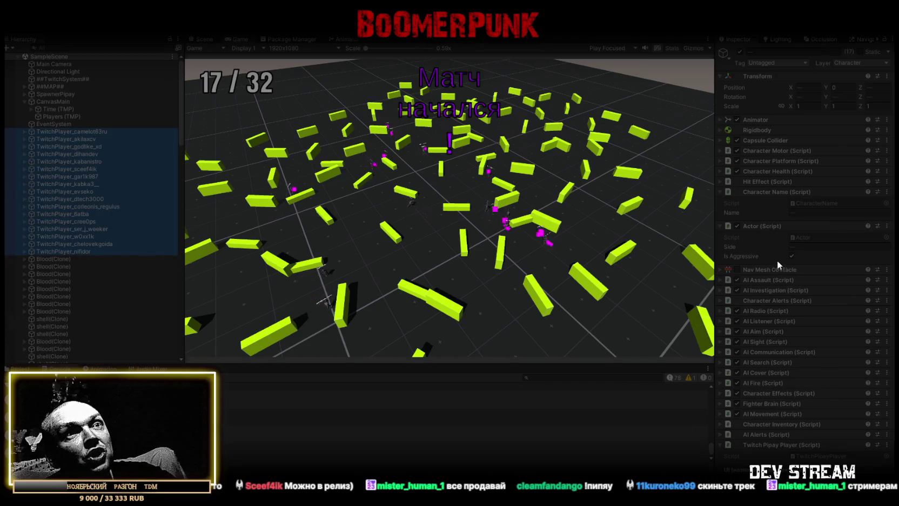
click(720, 171)
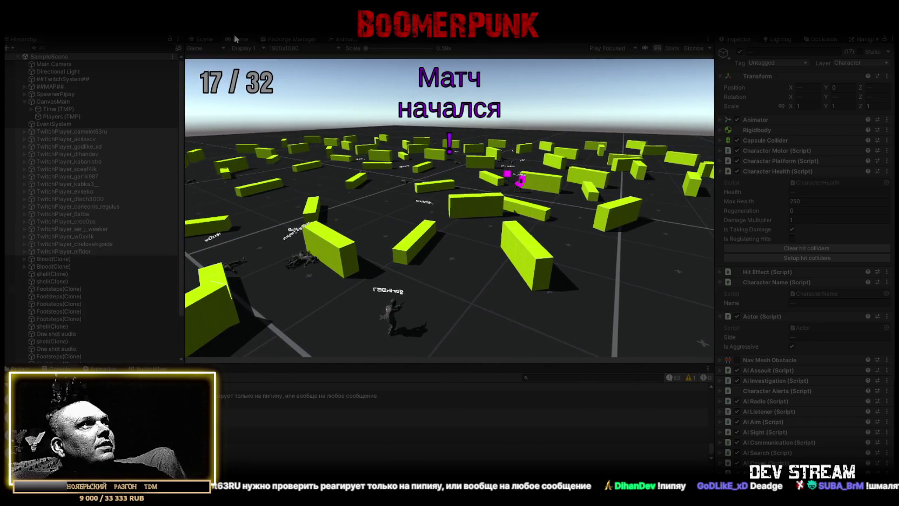
double_click(236, 38)
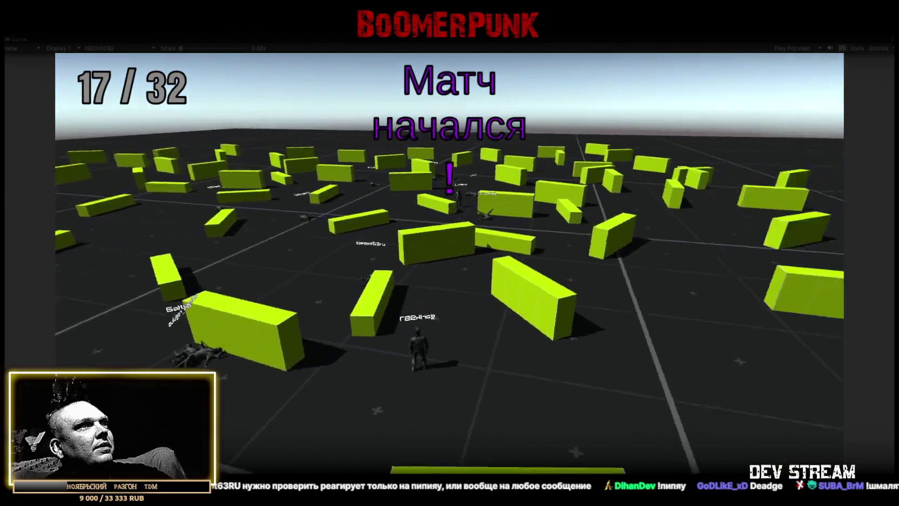